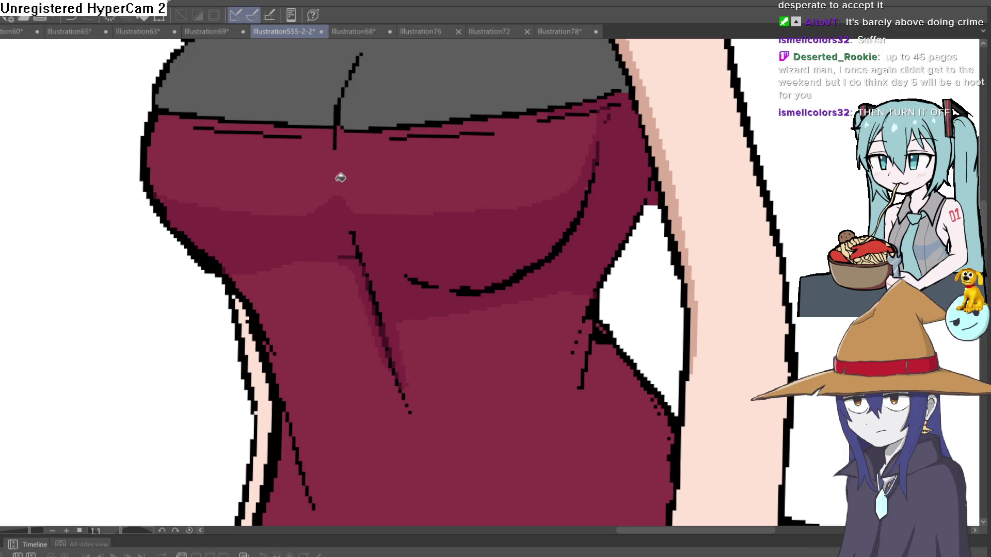
Zoom out and pan to the cat-girl's torso, then sample the grey of her top.
scroll(349, 196, down, 3)
drag(467, 212, 442, 228)
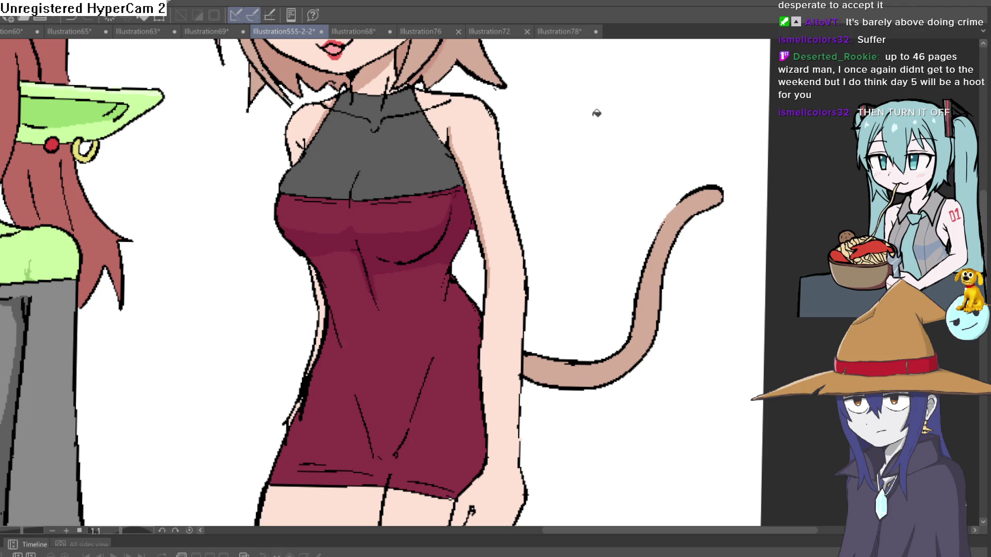
alt+click(422, 135)
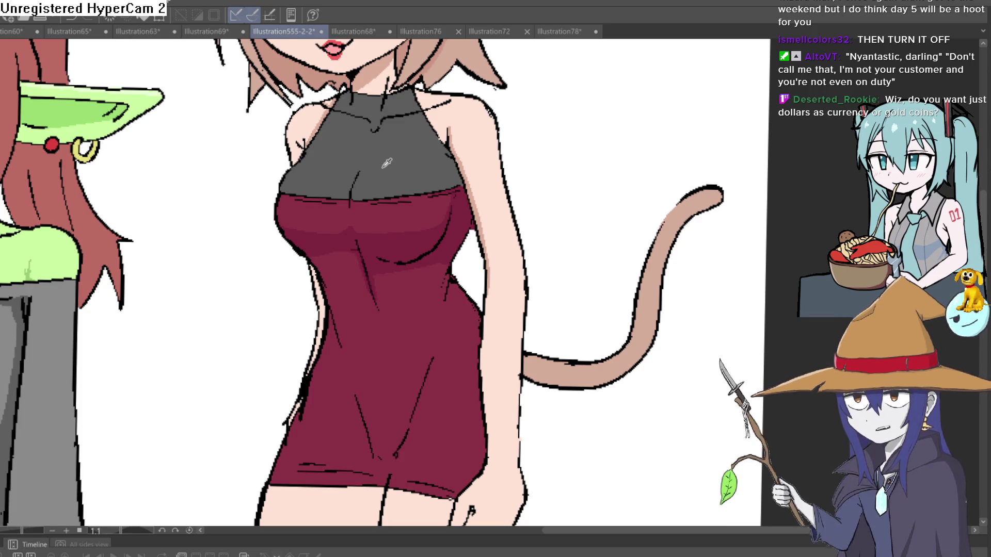
Pan the view toward the cat-girl's dress.
drag(408, 187, 484, 156)
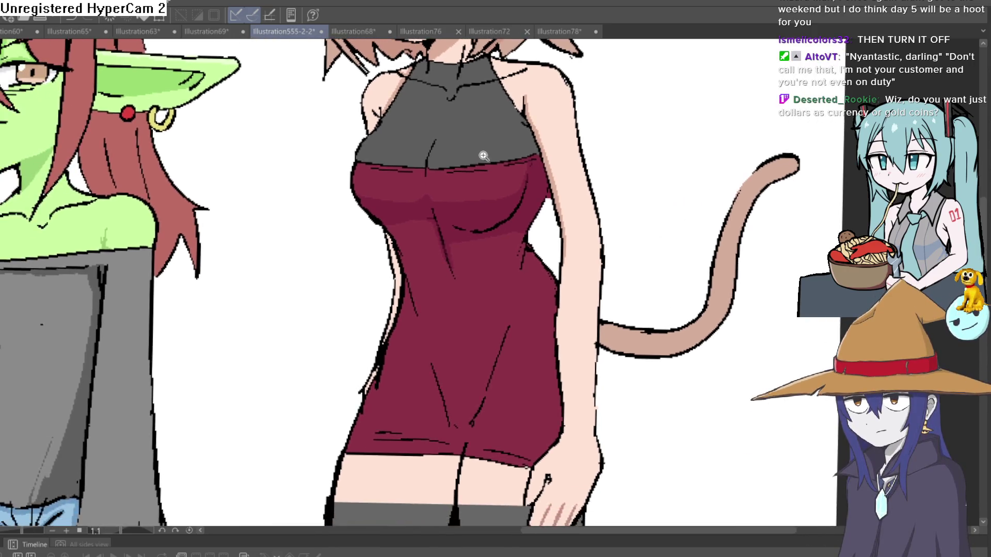
Zoom out until the cat-girl and the goblin girl are fully visible.
scroll(483, 156, down, 3)
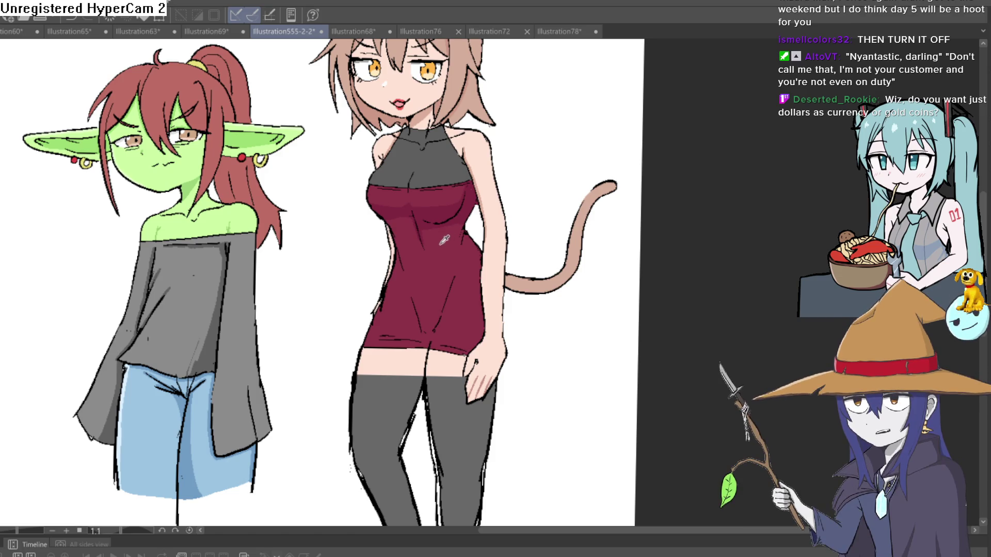
Zoom in on the cat-girl's dress and pan to bring more tail into frame.
scroll(449, 250, up, 5)
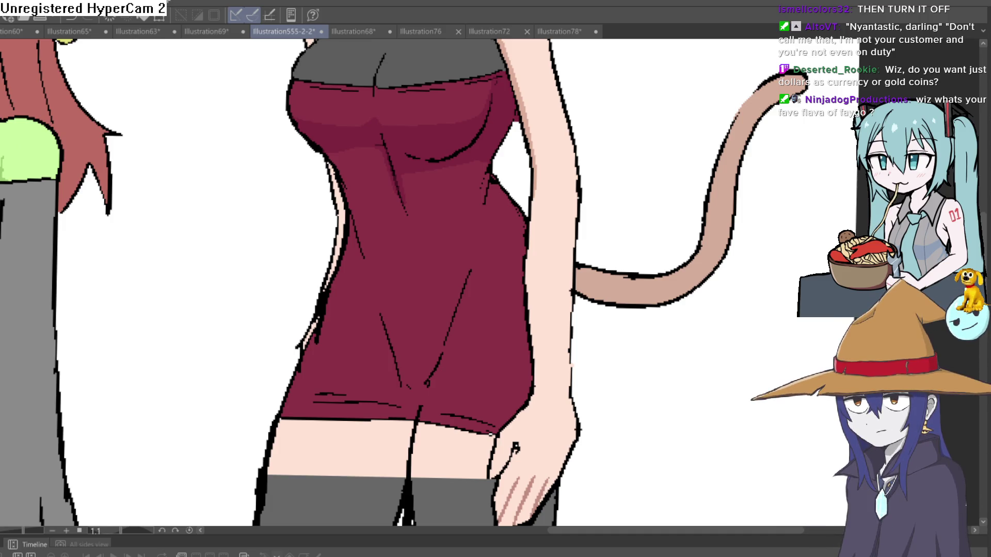
mouse_move(627, 259)
mouse_down()
mouse_move(570, 270)
mouse_move(540, 241)
mouse_up()
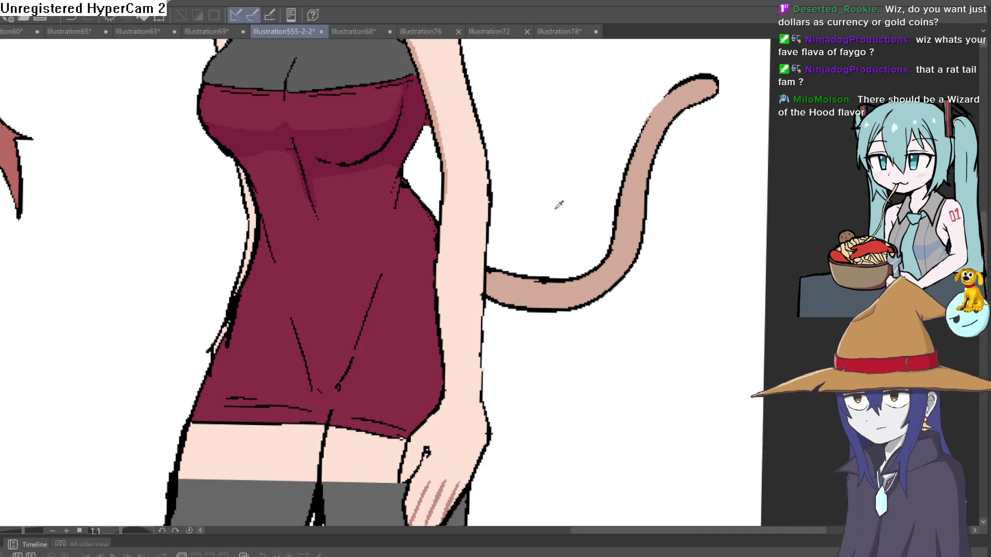
Pan up toward the cat-girl's neck and hair, then zoom out slightly.
mouse_move(558, 175)
mouse_down()
mouse_move(544, 241)
mouse_move(544, 185)
mouse_move(531, 177)
mouse_move(531, 213)
mouse_up()
scroll(544, 241, down, 5)
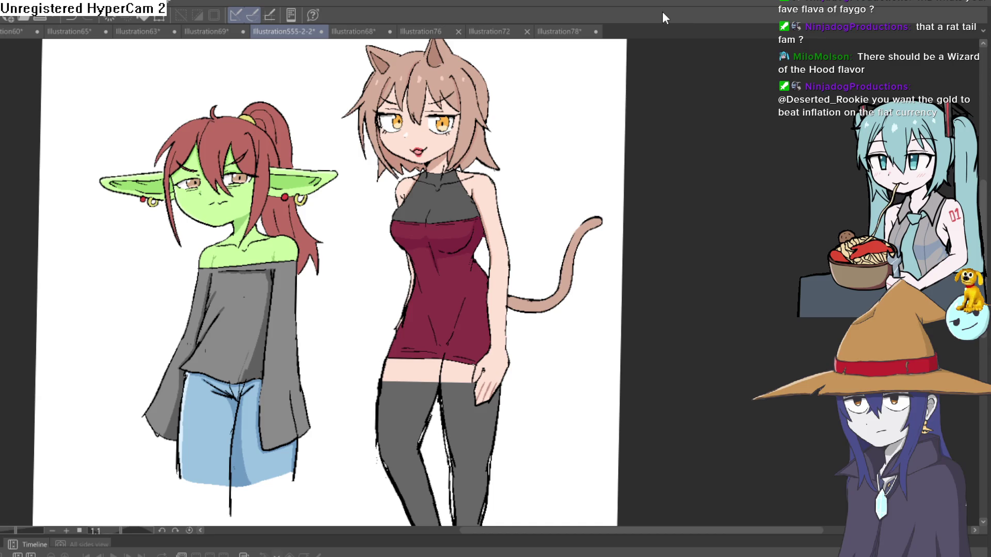
Pan the full drawing to frame the cat girl.
mouse_move(508, 155)
mouse_down()
mouse_move(542, 137)
mouse_move(524, 161)
mouse_move(482, 133)
mouse_up()
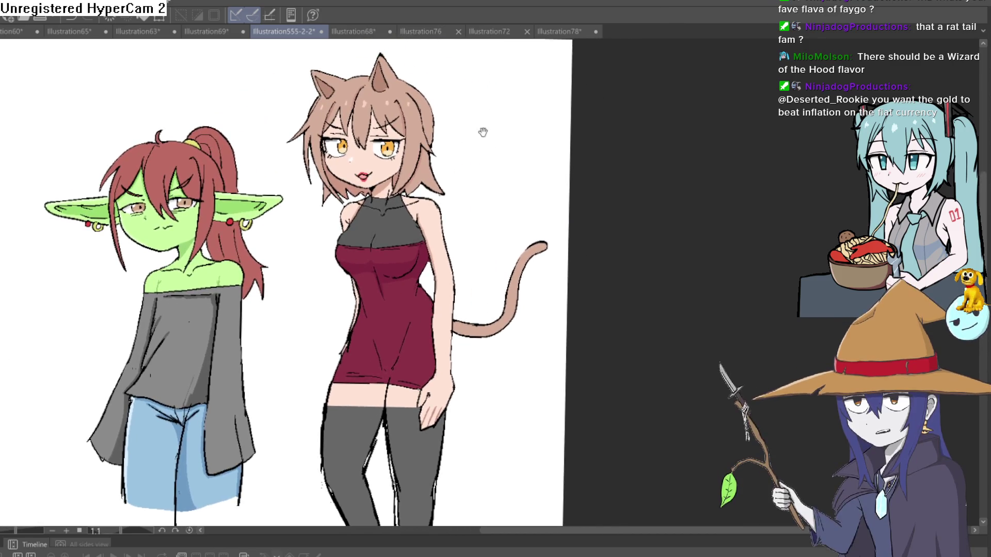
Zoom in on the cat girl's face and upper body.
scroll(438, 160, up, 2)
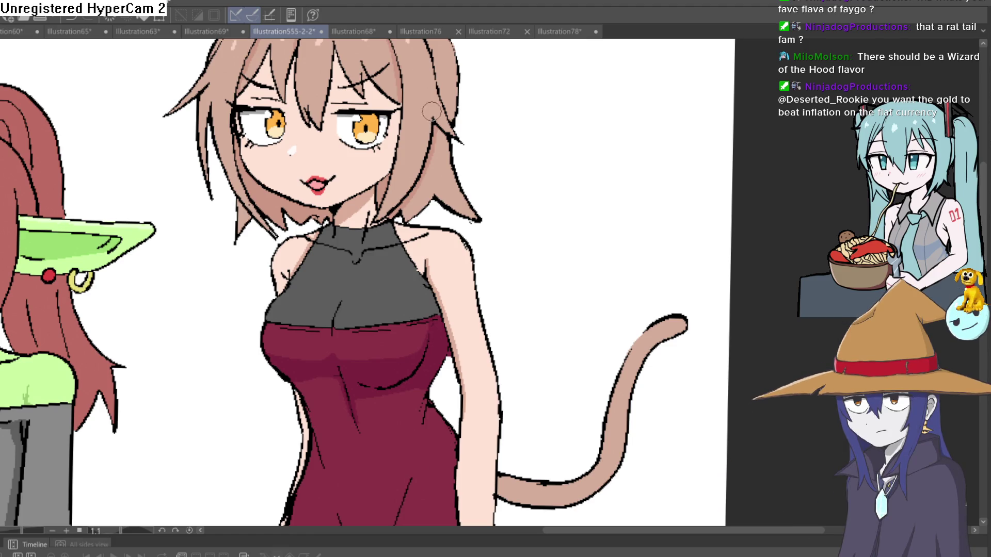
Extend a dark hair strand framing the cat girl's face, then recentre the view on her head.
scroll(432, 111, up, 2)
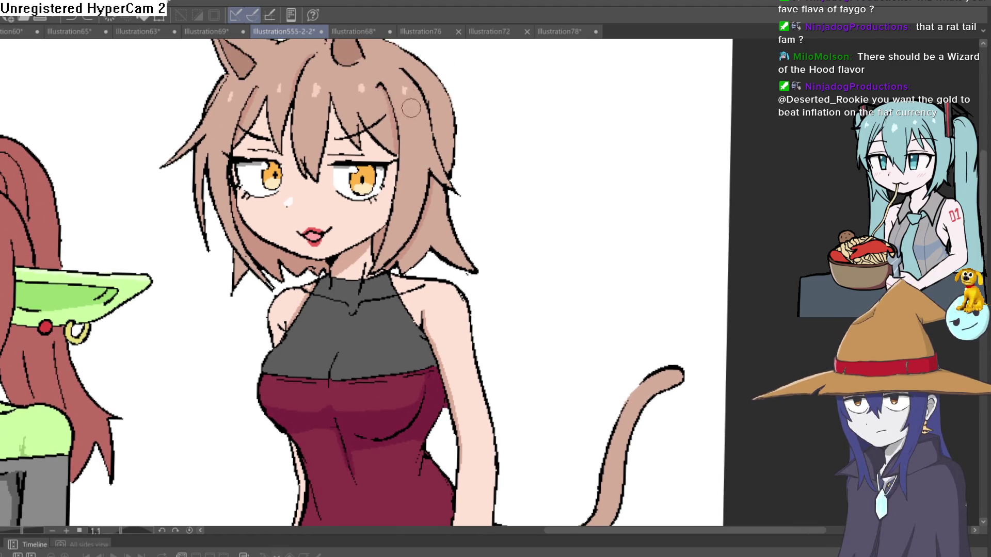
scroll(400, 103, up, 1)
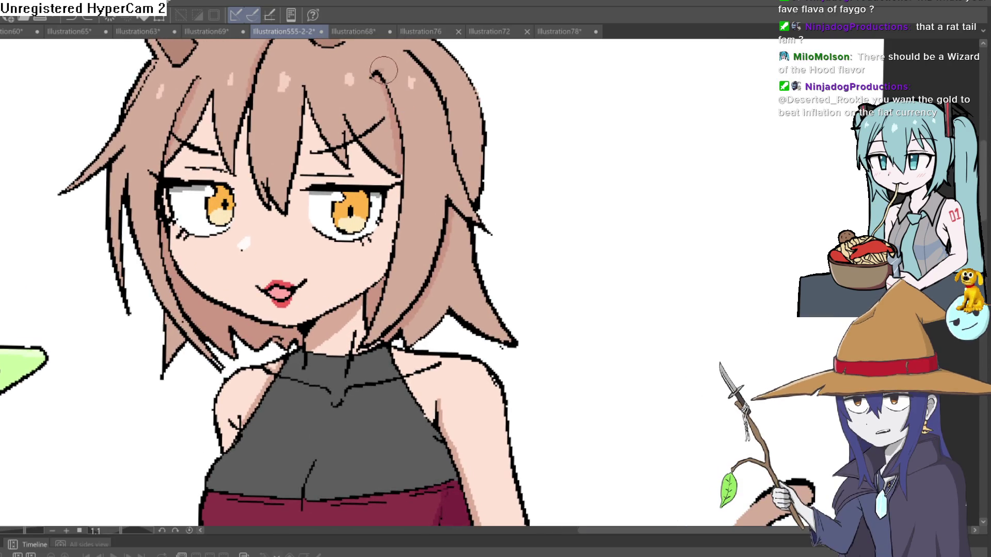
drag(373, 72, 397, 106)
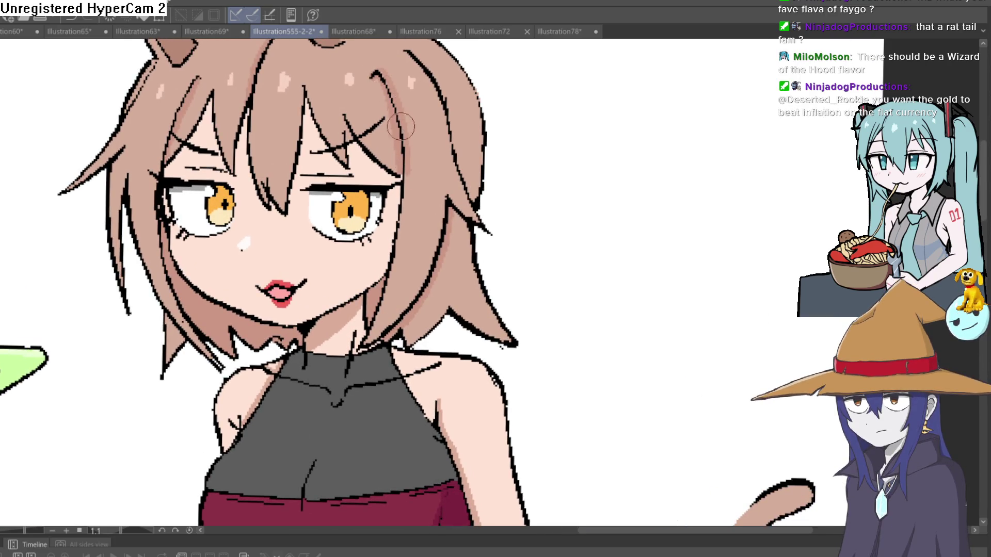
scroll(412, 209, down, 2)
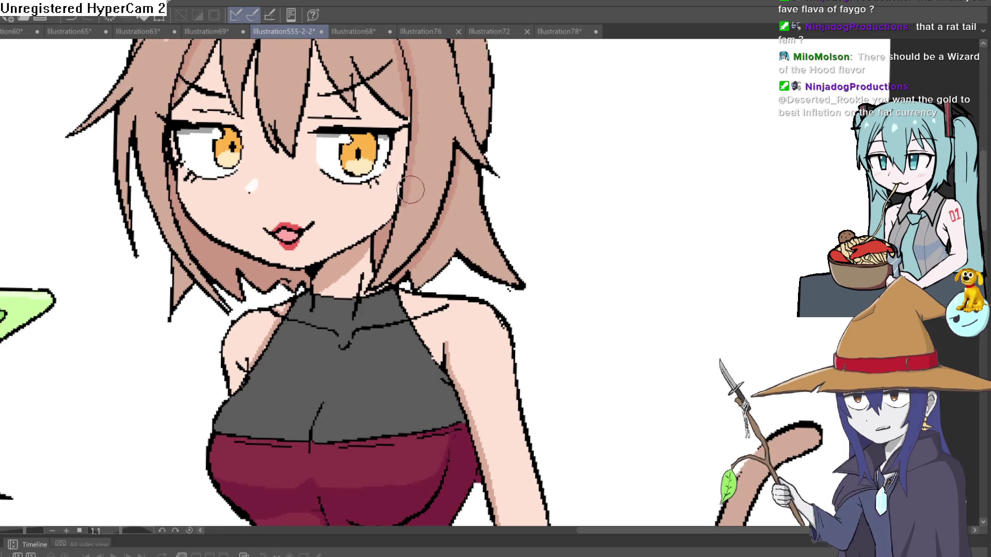
scroll(405, 196, down, 2)
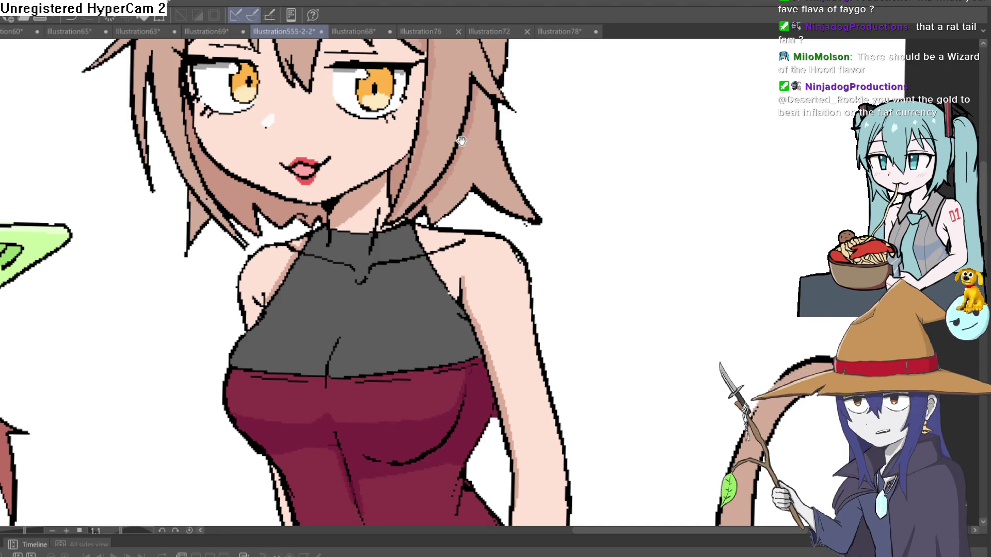
drag(461, 140, 450, 187)
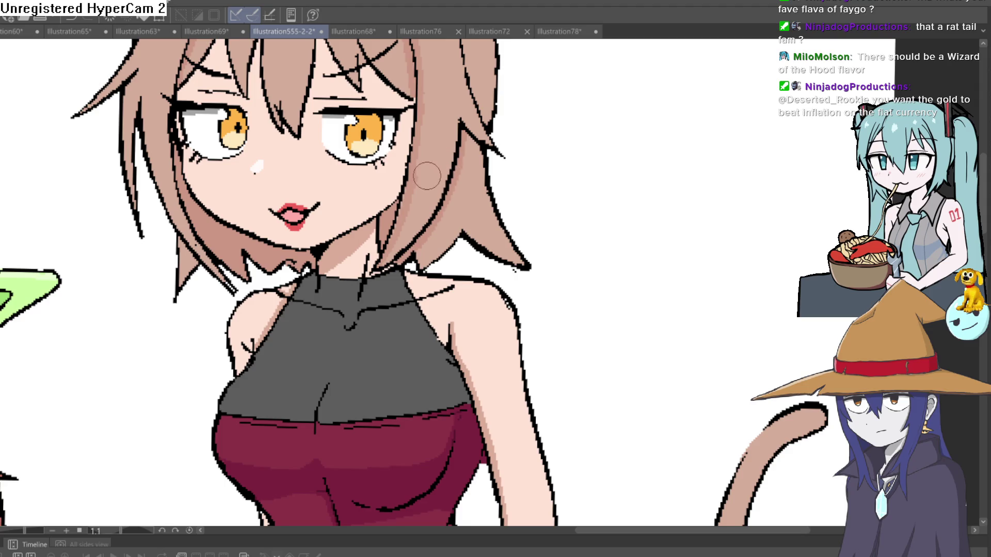
drag(425, 129, 413, 209)
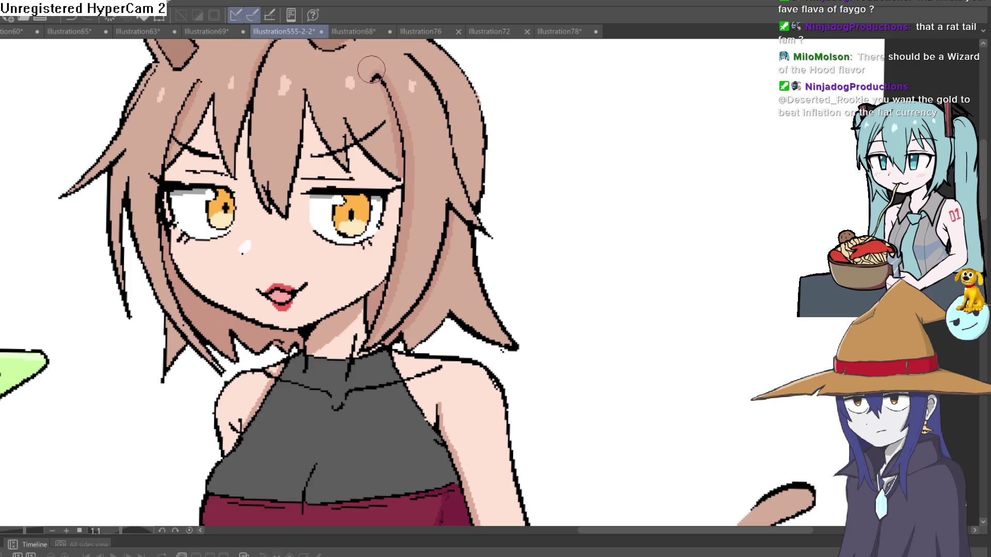
scroll(371, 69, down, 5)
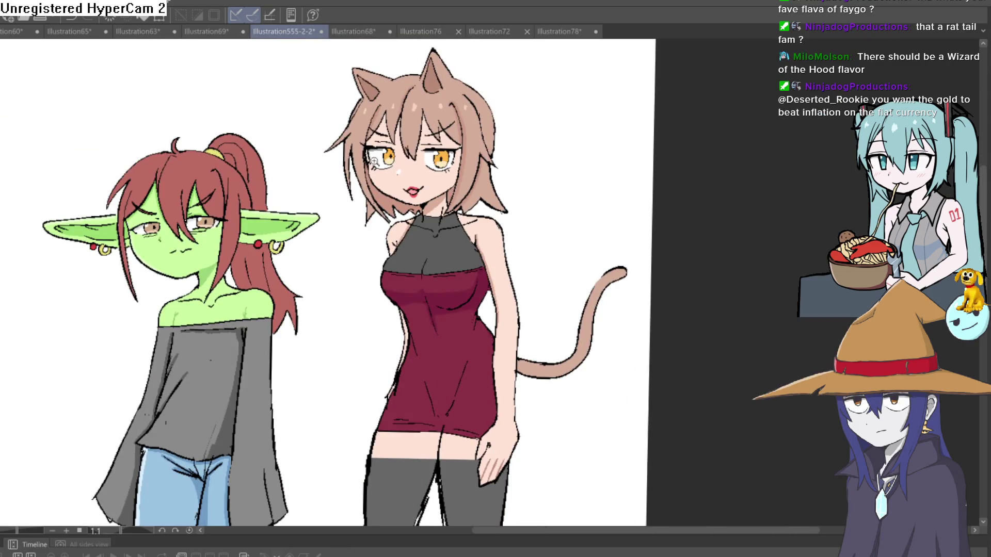
scroll(373, 161, up, 5)
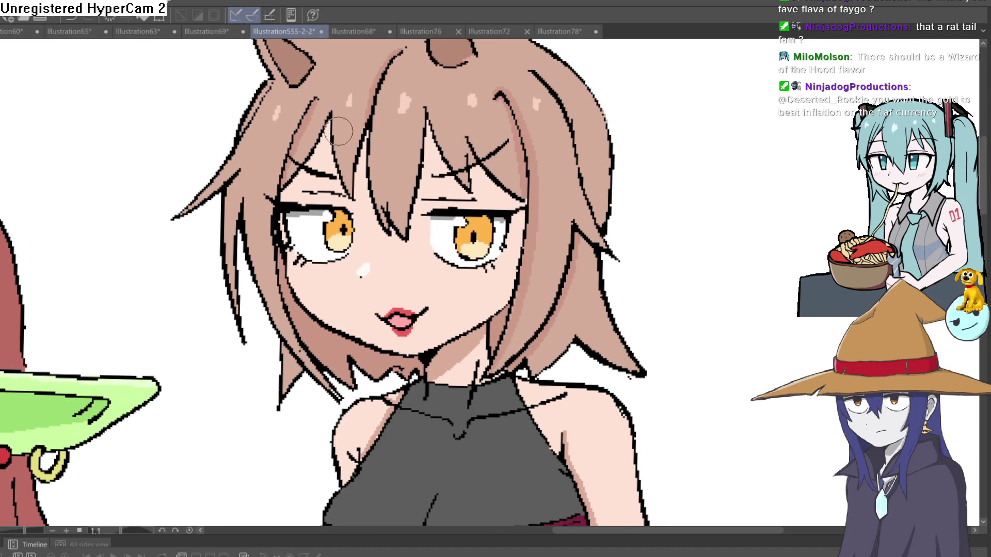
drag(340, 141, 322, 170)
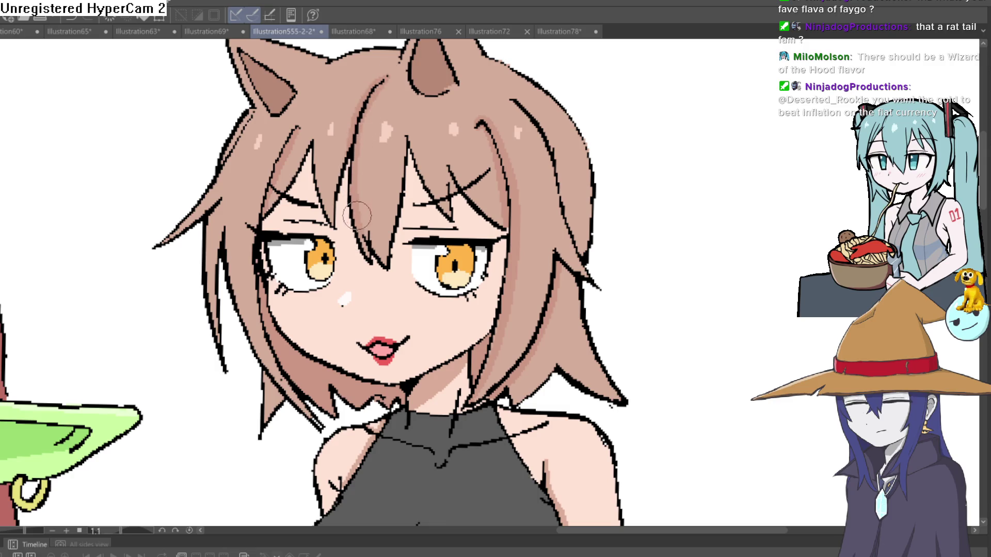
scroll(504, 176, down, 5)
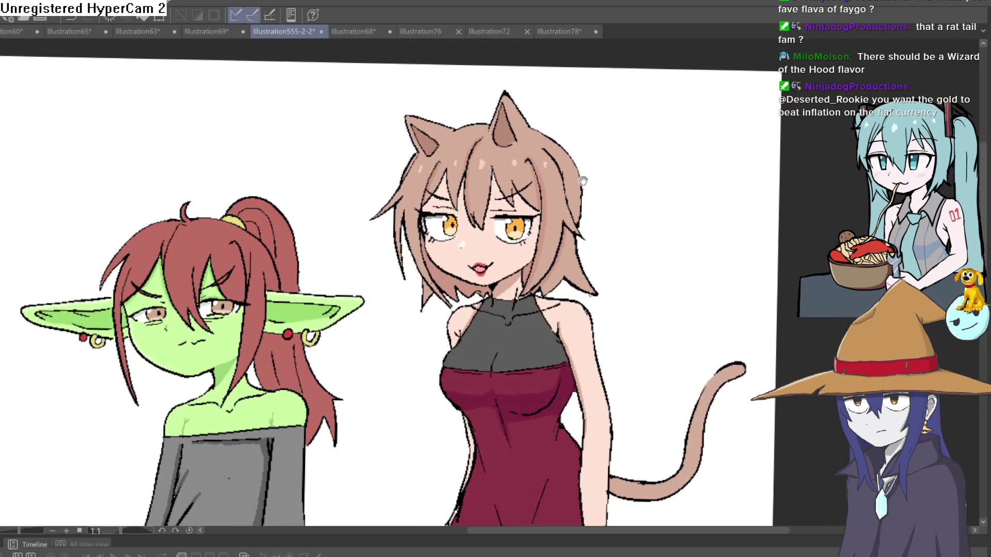
Paint a dark stroke along the cat ear's outer edge, then tilt the view to frame both ears.
scroll(397, 88, up, 8)
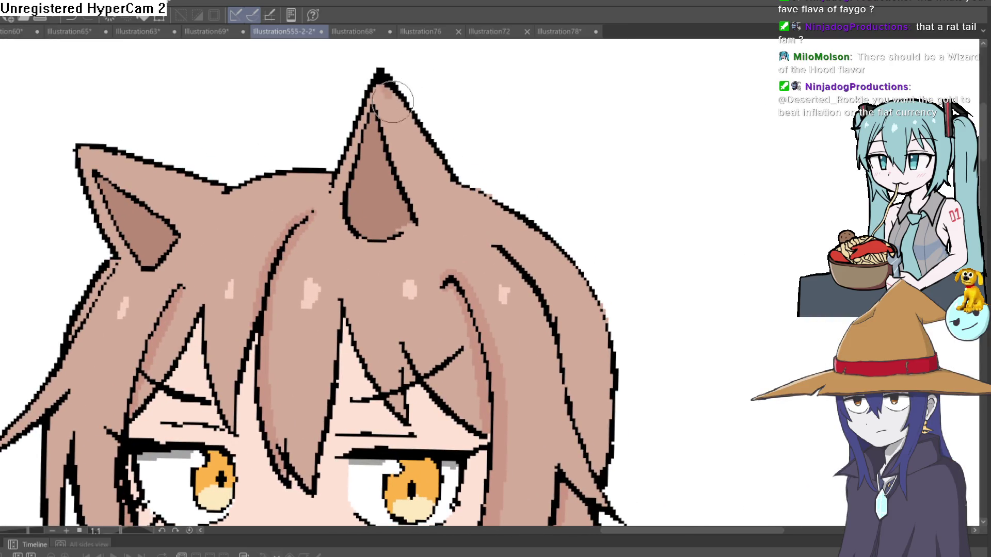
drag(392, 100, 439, 182)
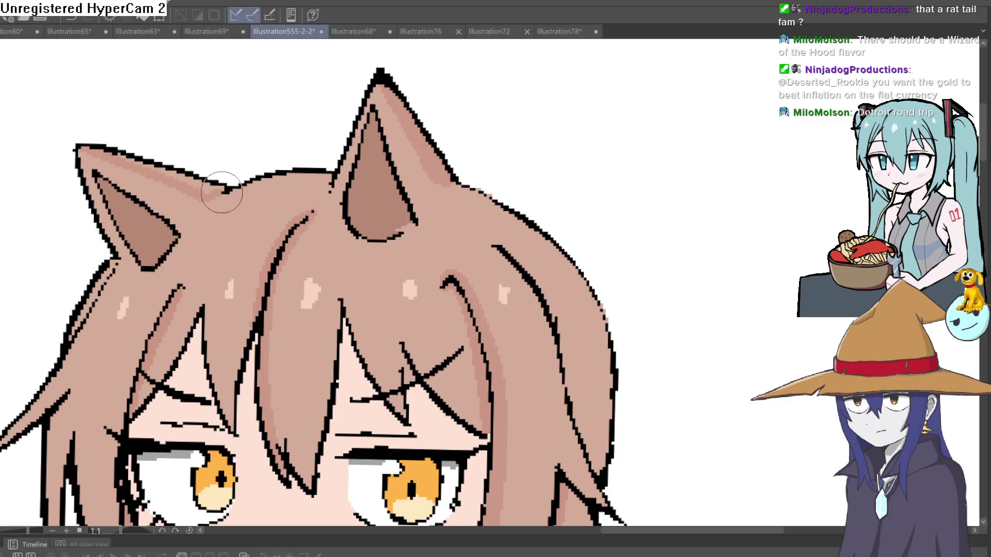
mouse_move(443, 137)
mouse_down()
mouse_move(464, 232)
mouse_move(423, 290)
mouse_move(390, 267)
mouse_up()
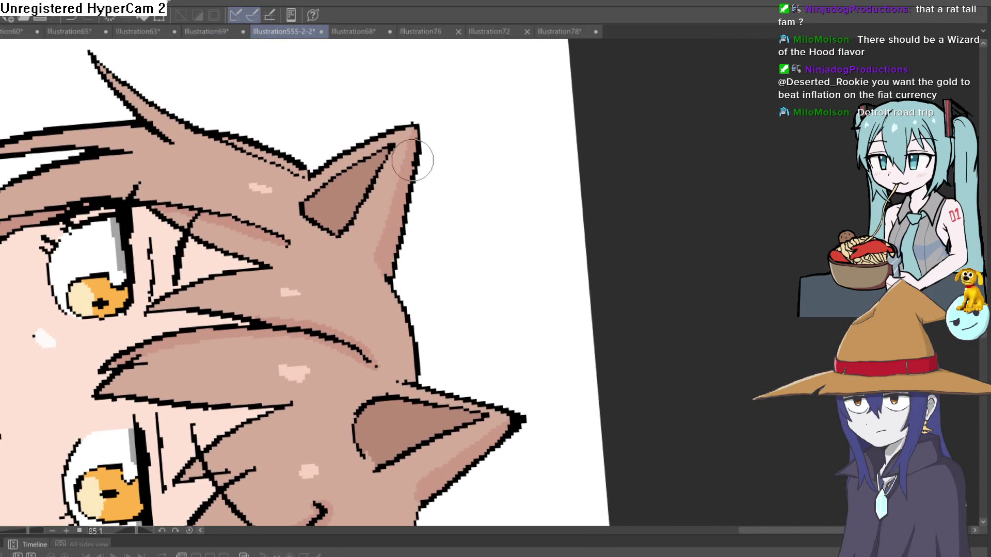
mouse_move(427, 134)
mouse_down()
mouse_move(358, 135)
mouse_move(293, 216)
mouse_up()
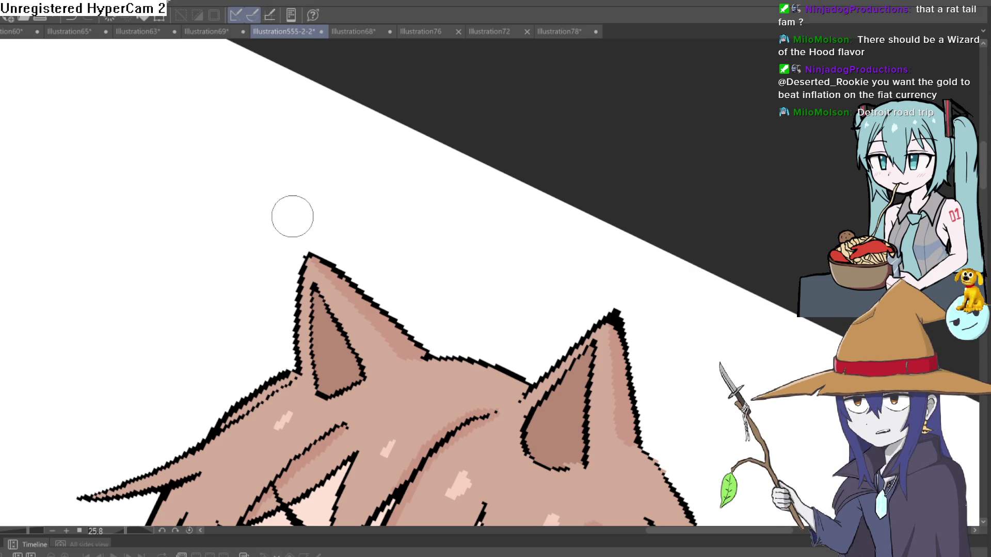
Rotate the canvas back nearly upright and zoom in on the cat girl's head.
scroll(712, 281, down, 3)
mouse_move(711, 192)
mouse_down()
mouse_move(697, 155)
mouse_move(568, 88)
mouse_up()
scroll(573, 90, up, 1)
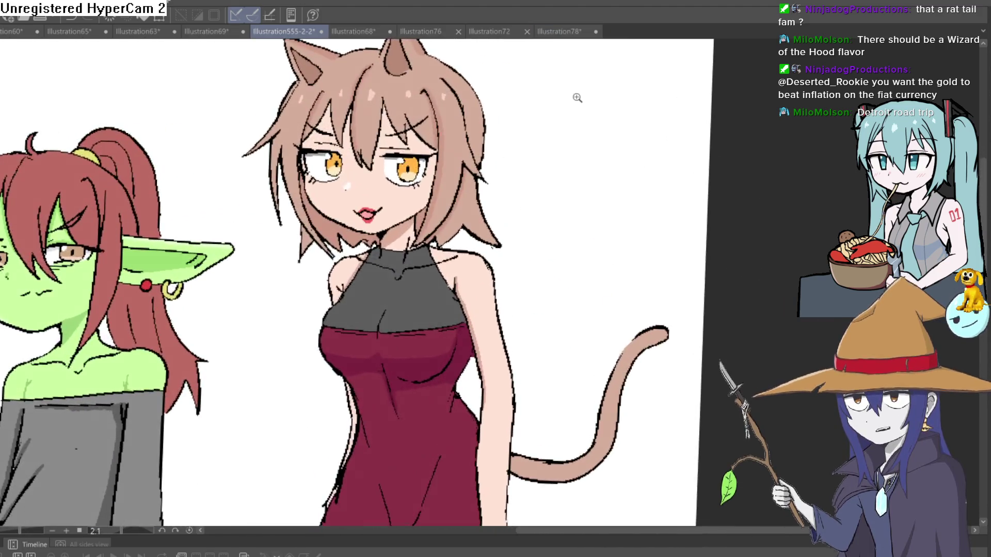
scroll(555, 109, up, 5)
drag(553, 129, 563, 194)
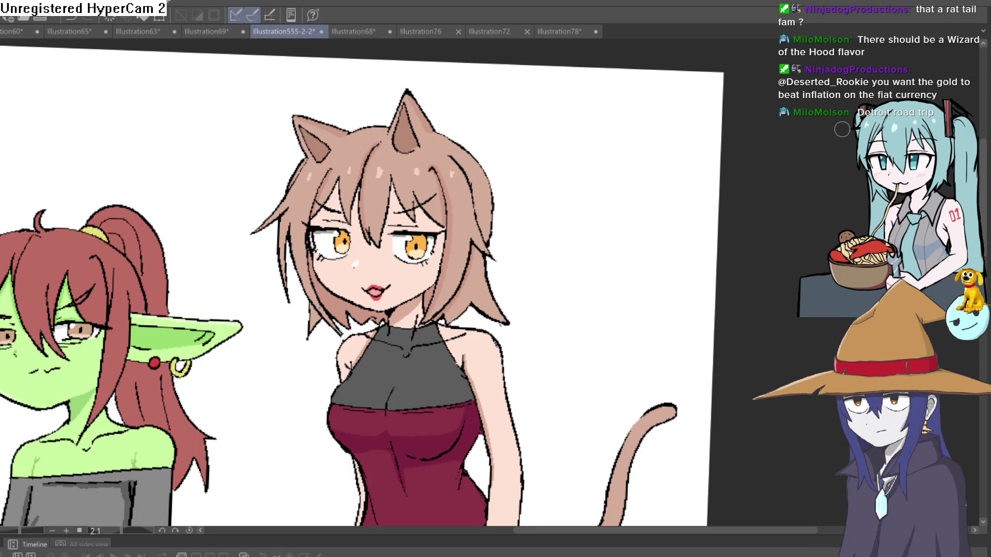
scroll(524, 144, down, 4)
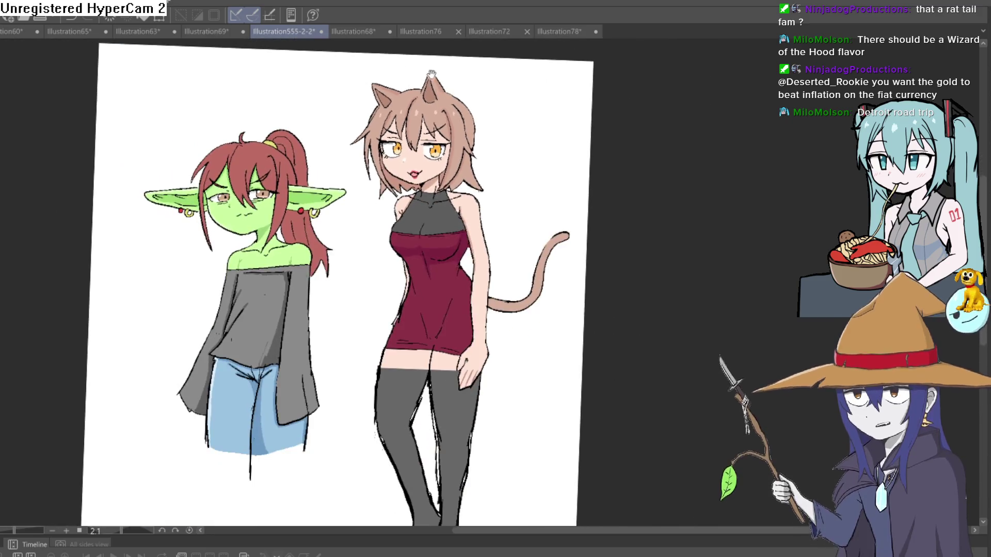
scroll(431, 74, down, 3)
scroll(431, 74, up, 6)
drag(457, 126, 427, 76)
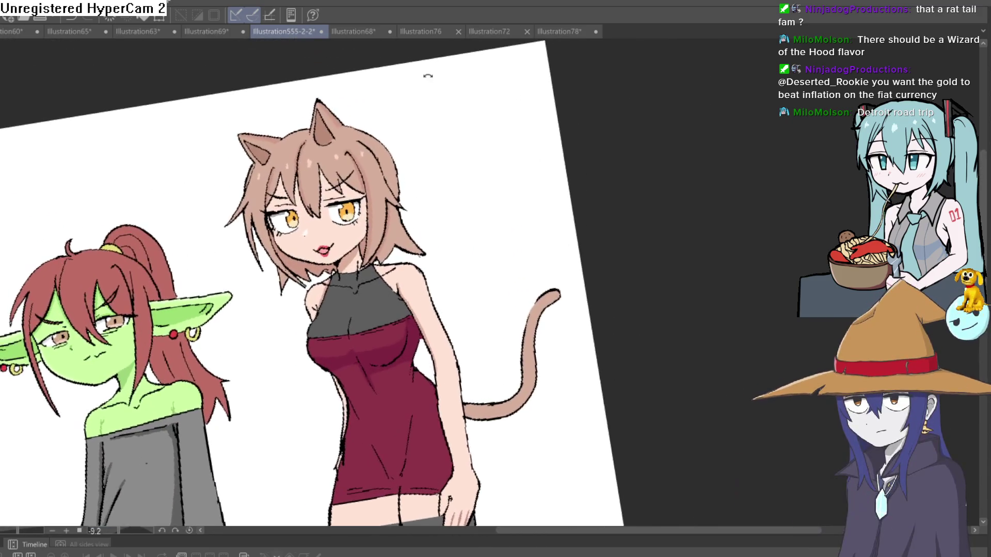
scroll(332, 136, up, 5)
drag(332, 135, 527, 150)
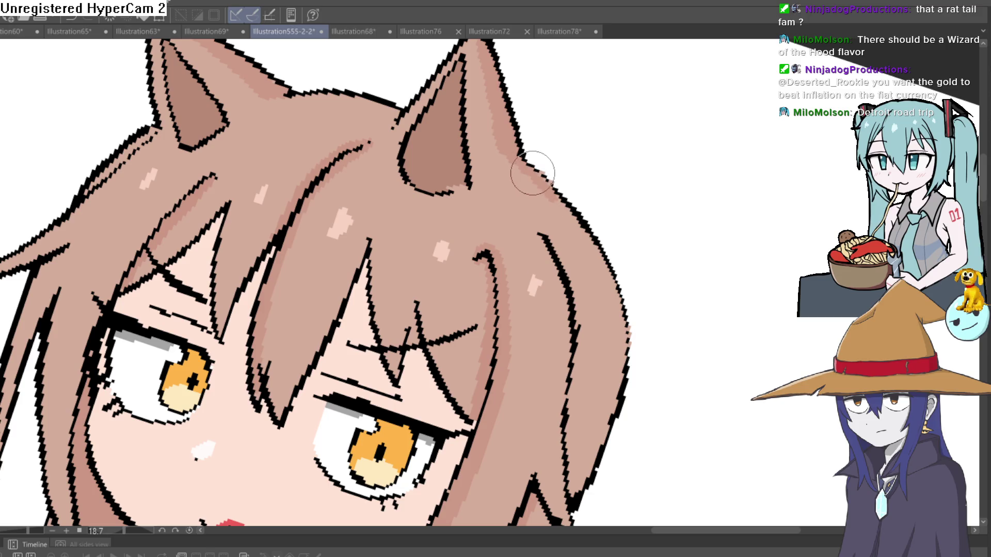
scroll(612, 273, down, 3)
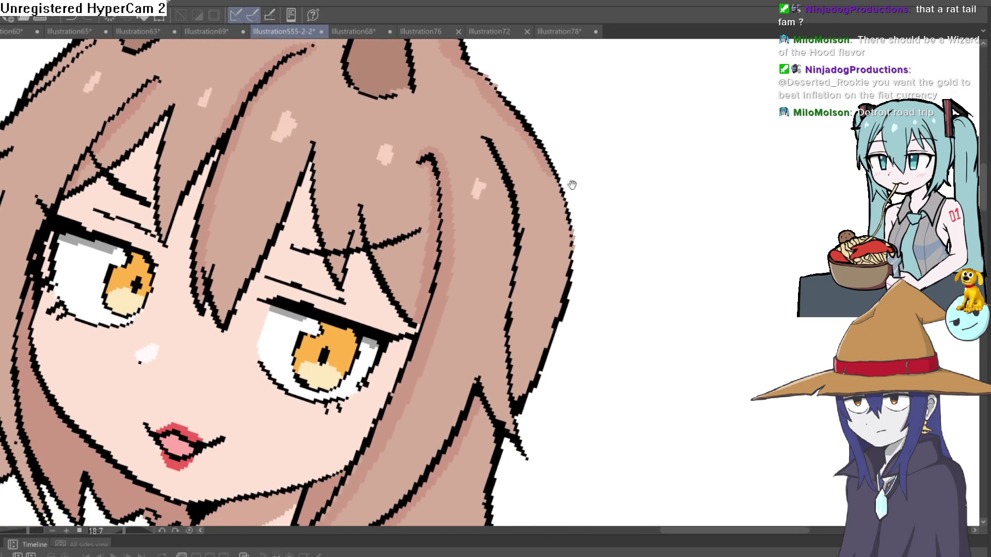
scroll(571, 186, up, 5)
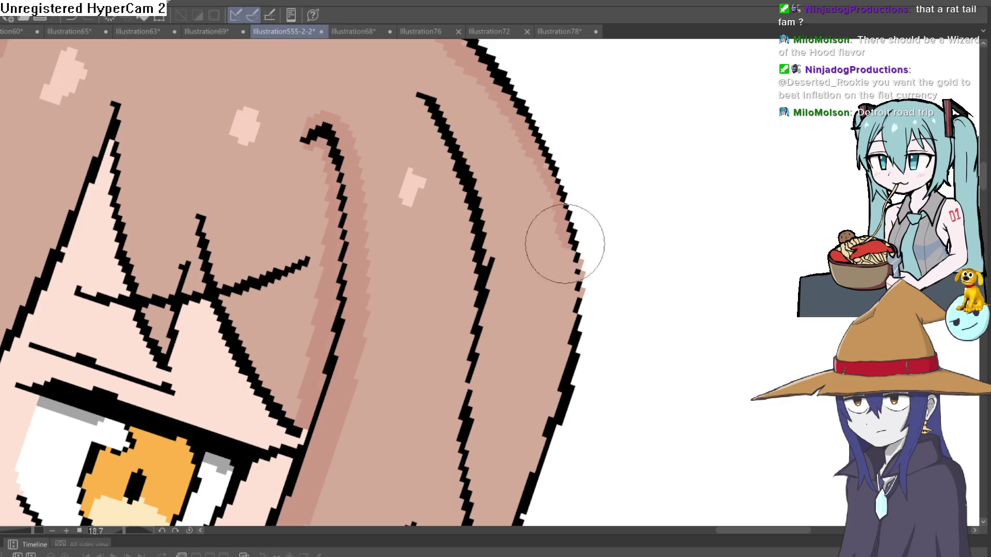
scroll(602, 316, down, 3)
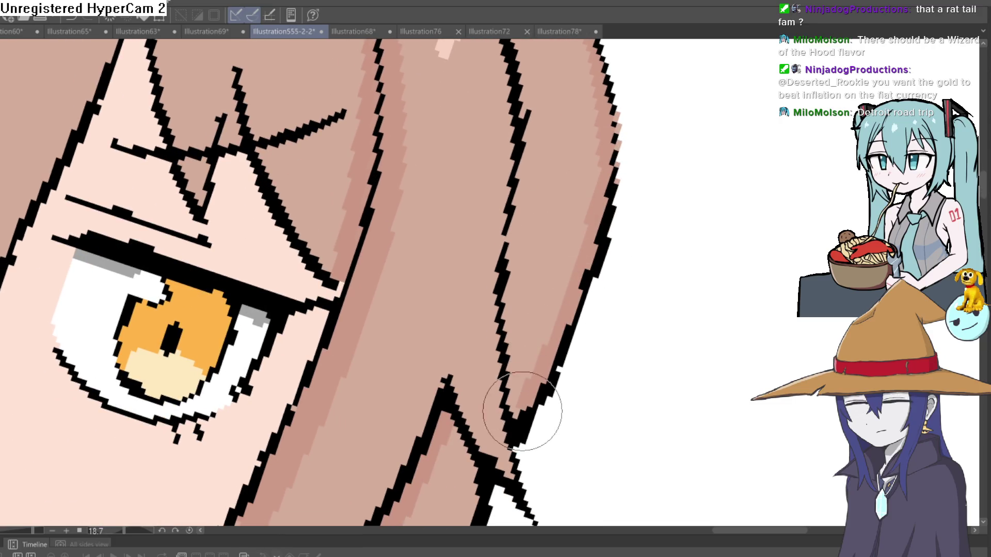
scroll(619, 320, down, 5)
scroll(628, 320, down, 5)
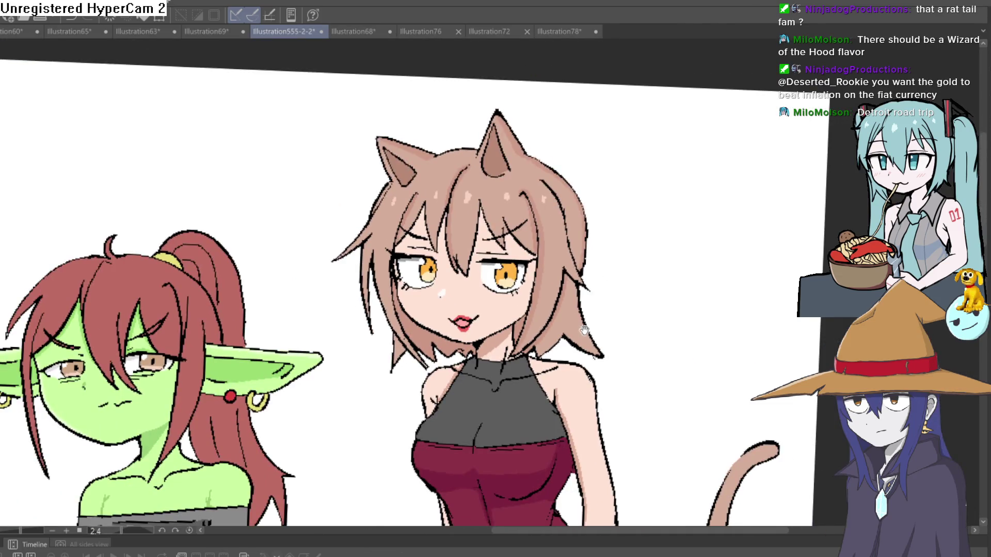
drag(584, 331, 558, 254)
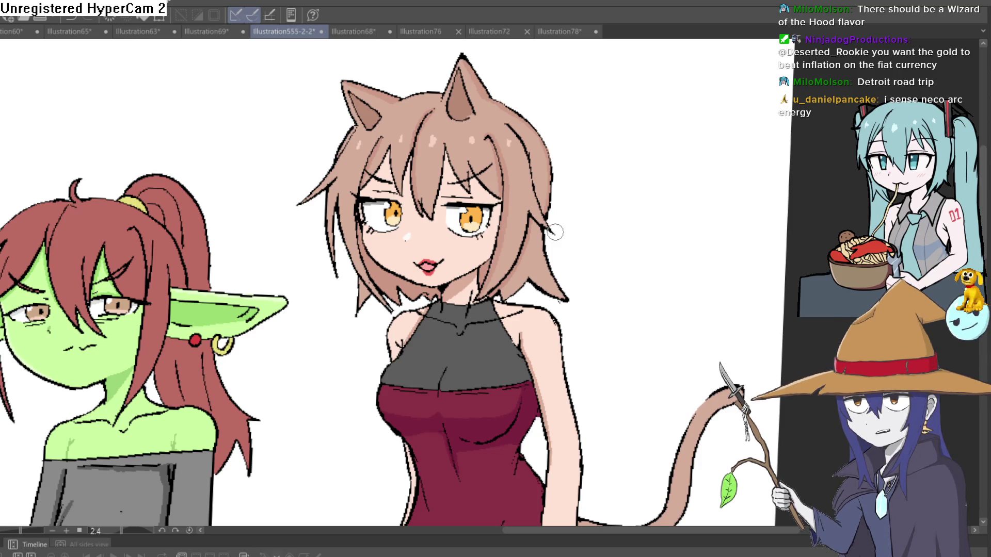
scroll(555, 232, up, 5)
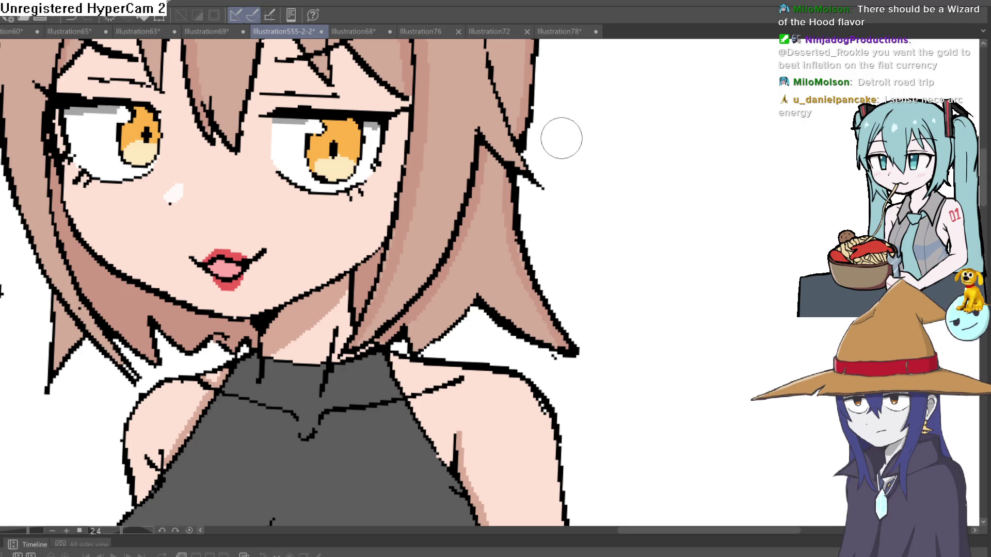
mouse_move(619, 104)
mouse_down()
mouse_move(560, 161)
mouse_move(566, 126)
mouse_move(600, 163)
mouse_move(586, 172)
mouse_move(623, 162)
mouse_up()
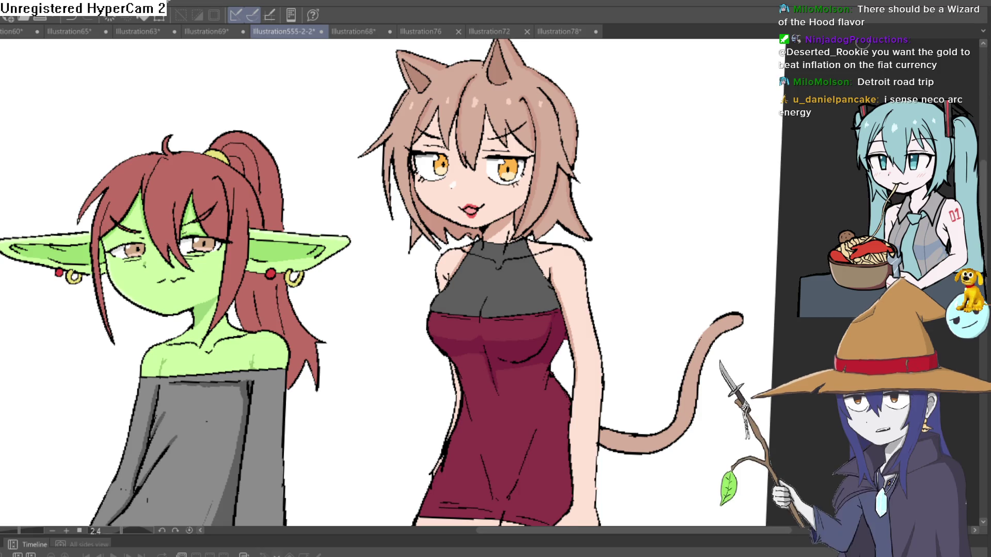
scroll(586, 176, up, 5)
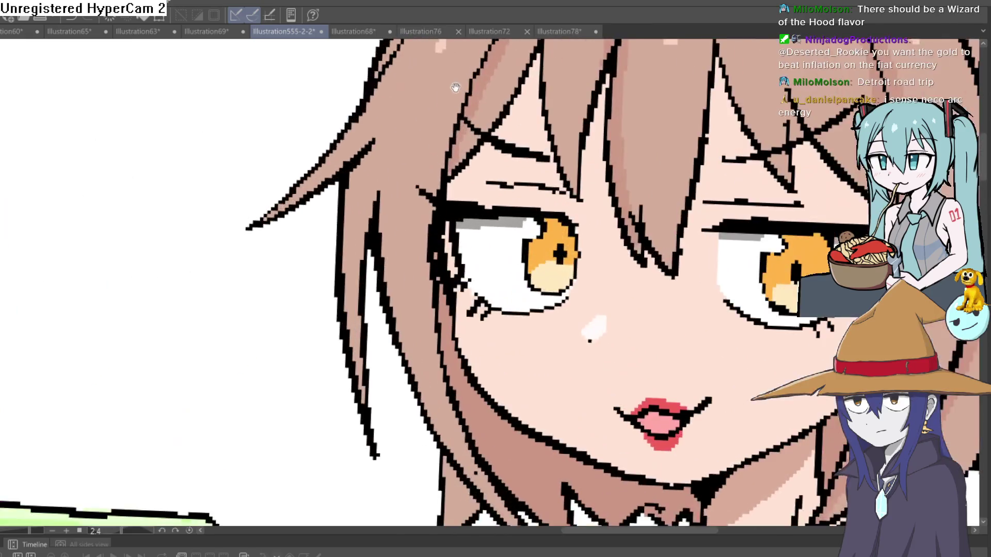
Sample the cat girl's neck skin tone as the painting colour, keeping the dress shading.
scroll(510, 162, down, 5)
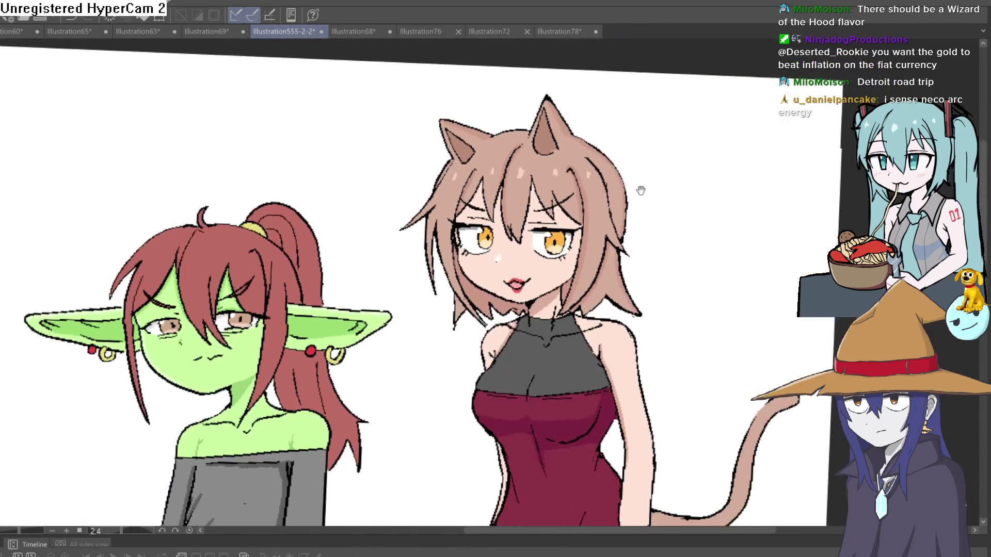
scroll(593, 108, up, 1)
scroll(593, 109, down, 3)
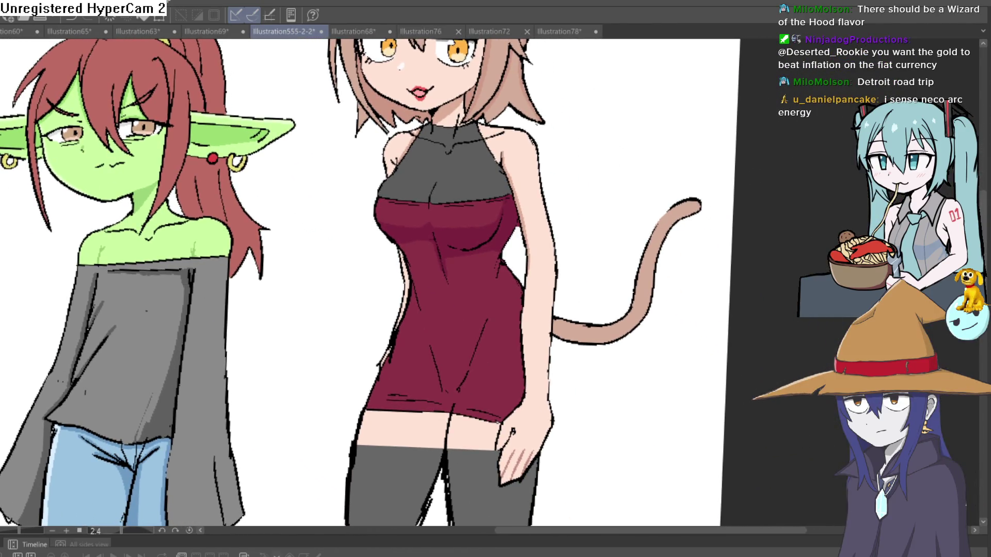
alt+click(450, 106)
key(ctrl+z)
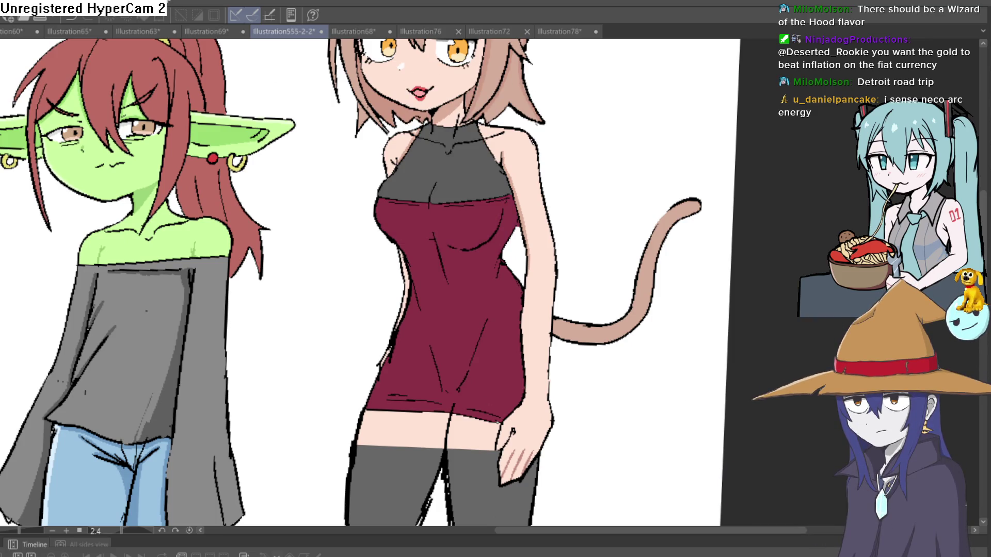
key(ctrl+y)
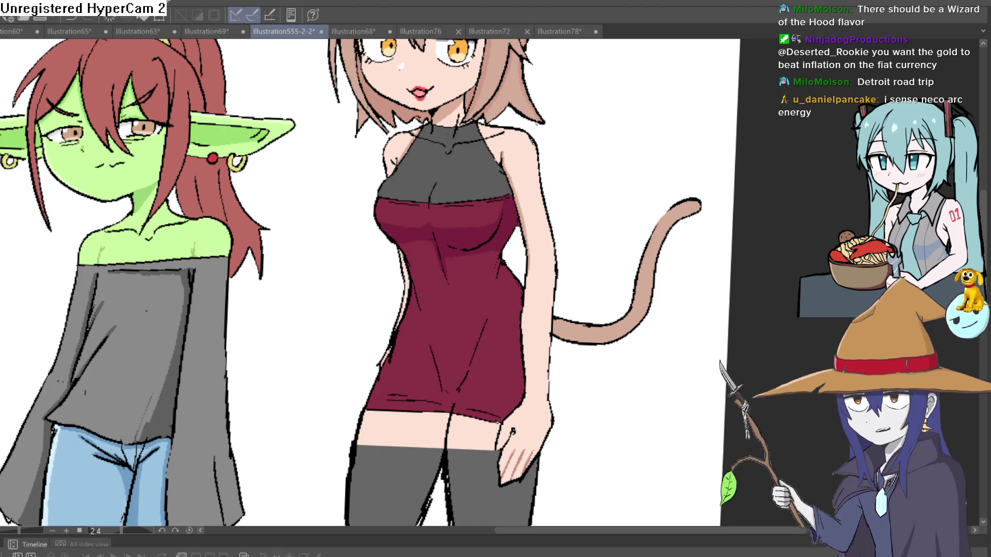
Pan, zoom and rotate the view onto the cat girl's tail tip.
drag(685, 282, 461, 237)
scroll(491, 224, up, 4)
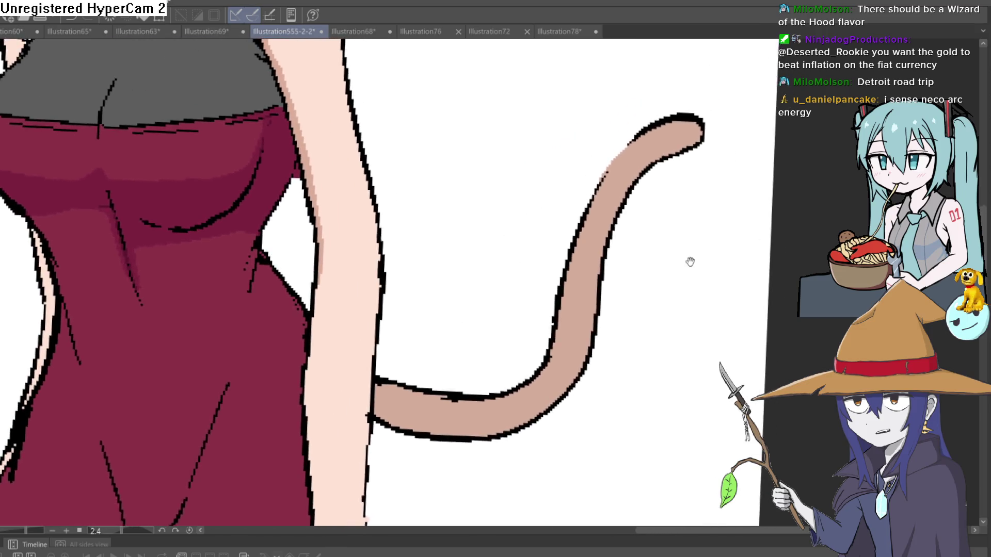
scroll(690, 261, down, 3)
drag(699, 247, 582, 280)
scroll(581, 281, down, 3)
scroll(593, 277, up, 2)
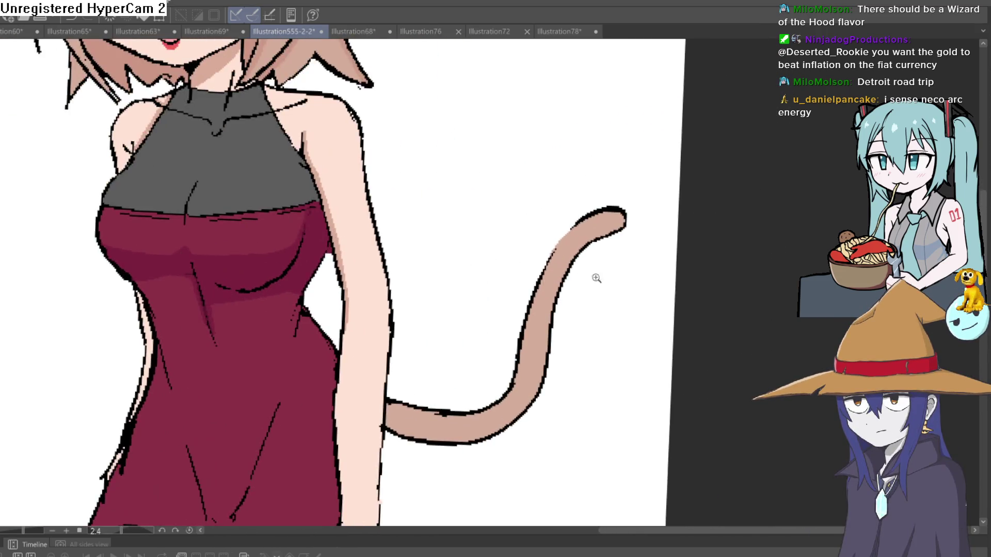
scroll(645, 274, down, 2)
scroll(615, 287, up, 3)
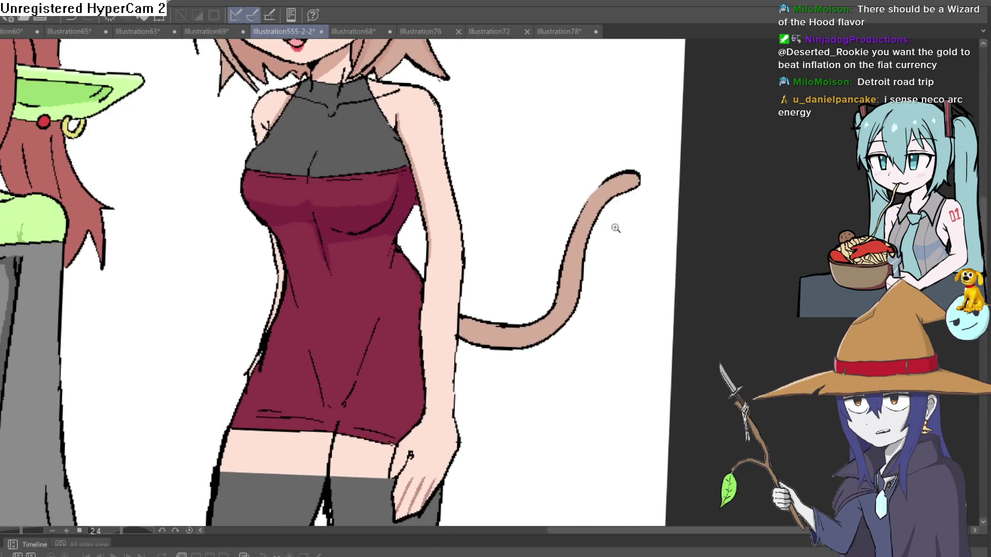
scroll(612, 263, down, 3)
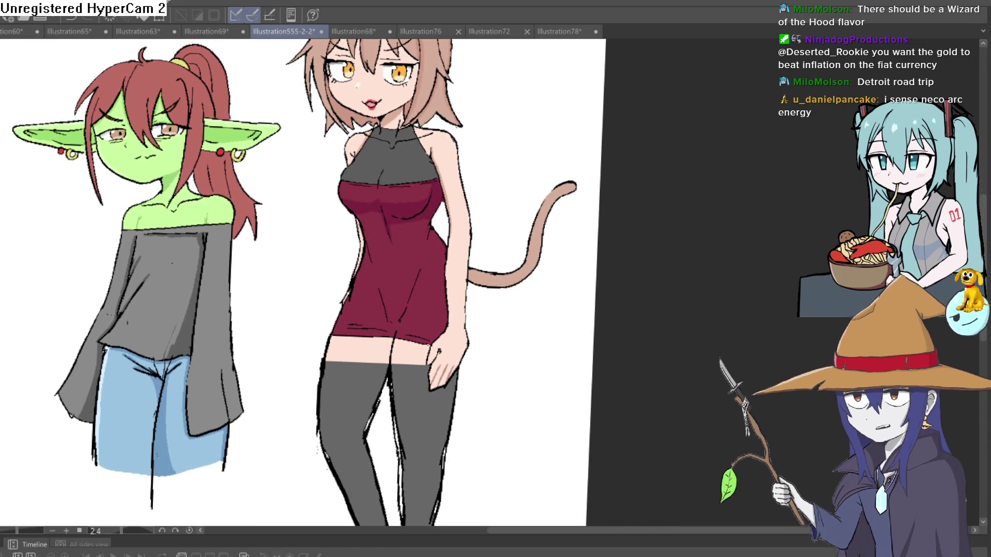
scroll(640, 207, up, 3)
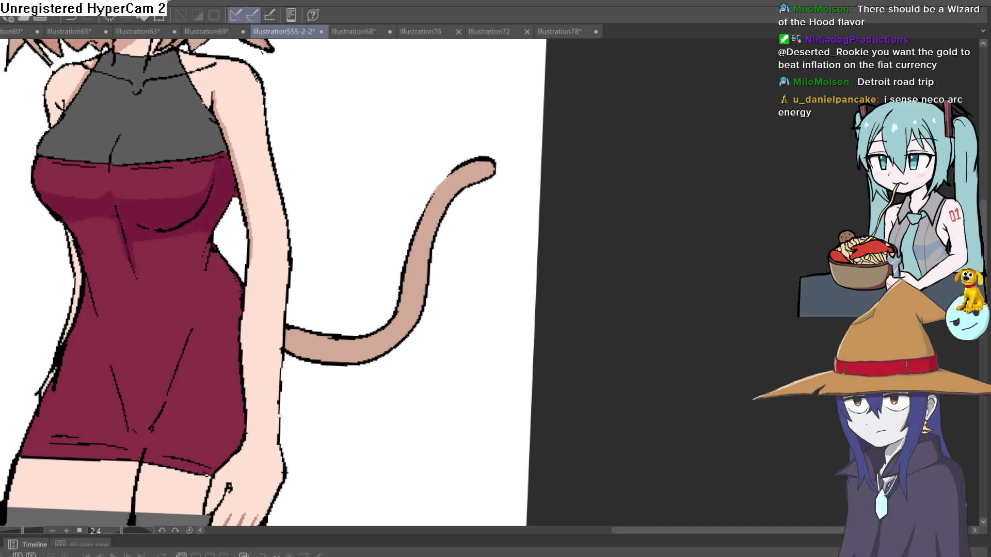
drag(629, 164, 420, 178)
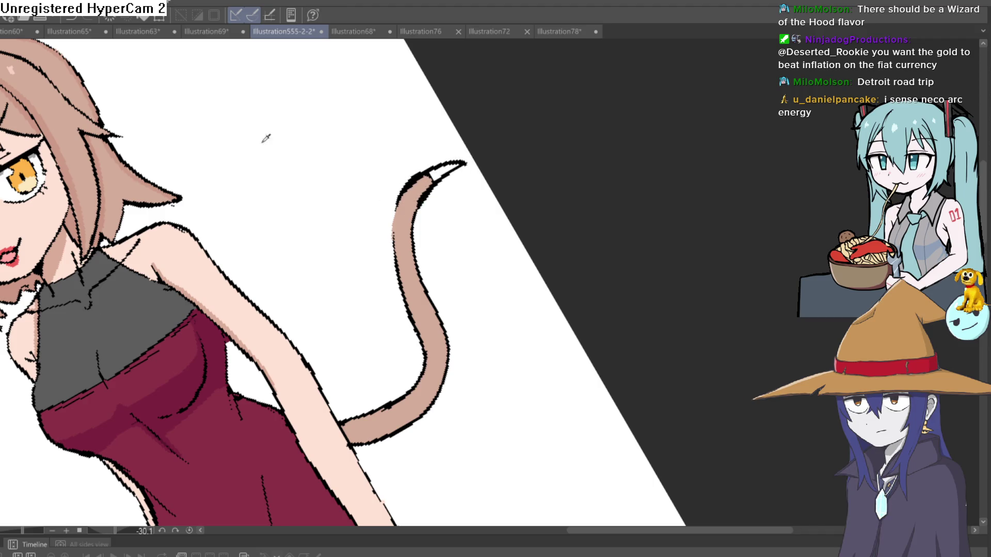
Fill the unpainted tail tip solidly with the tail colour, forming a pointed end.
ctrl+click(499, 167)
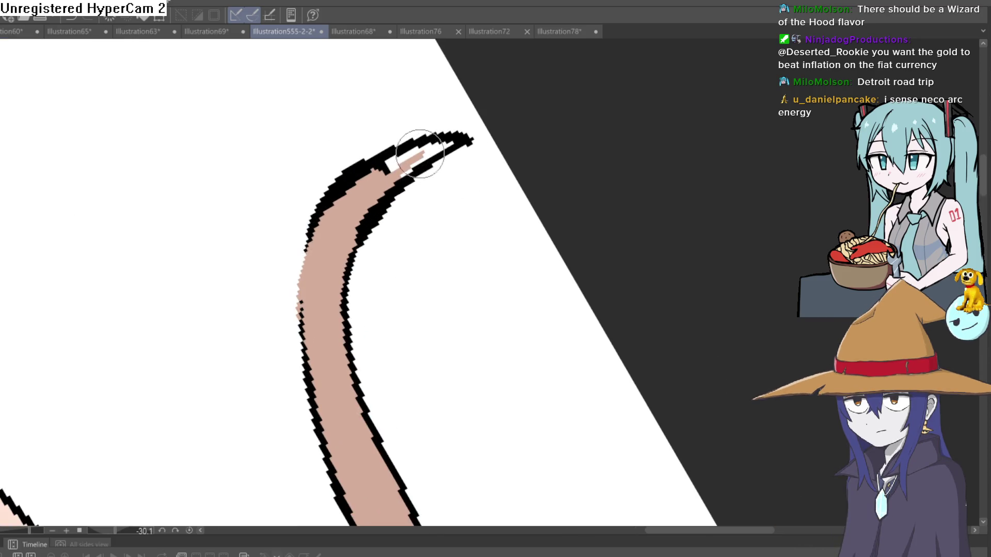
mouse_move(451, 140)
mouse_down()
mouse_move(395, 164)
mouse_move(454, 142)
mouse_up()
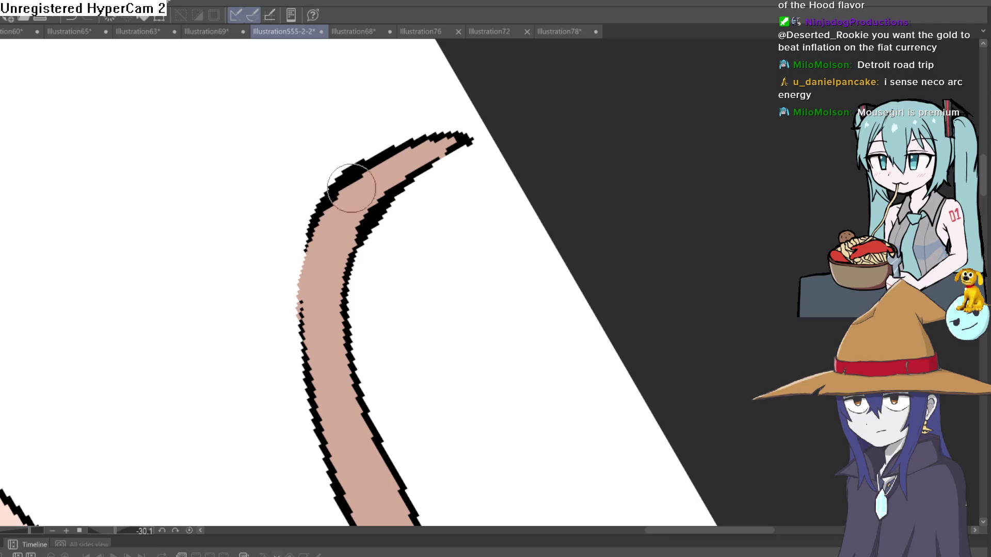
mouse_move(528, 110)
mouse_down()
mouse_move(643, 132)
mouse_move(644, 168)
mouse_move(622, 178)
mouse_up()
scroll(639, 164, down, 2)
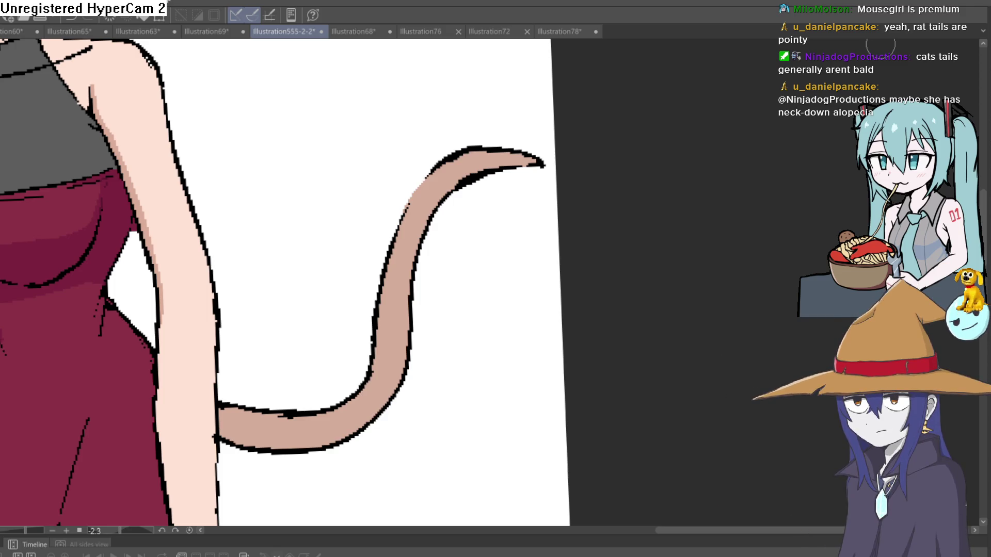
scroll(527, 251, down, 5)
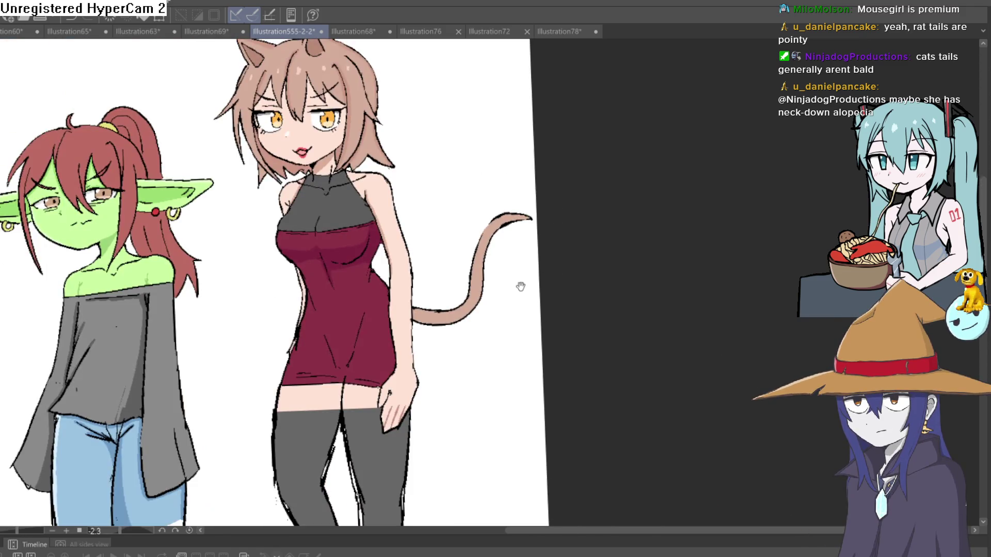
scroll(491, 250, down, 3)
scroll(489, 250, up, 6)
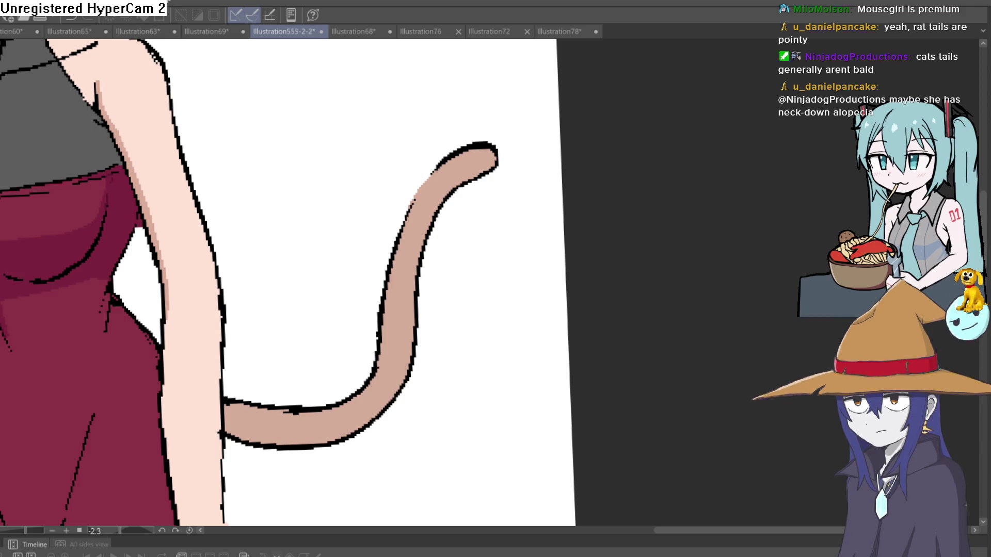
scroll(479, 283, down, 3)
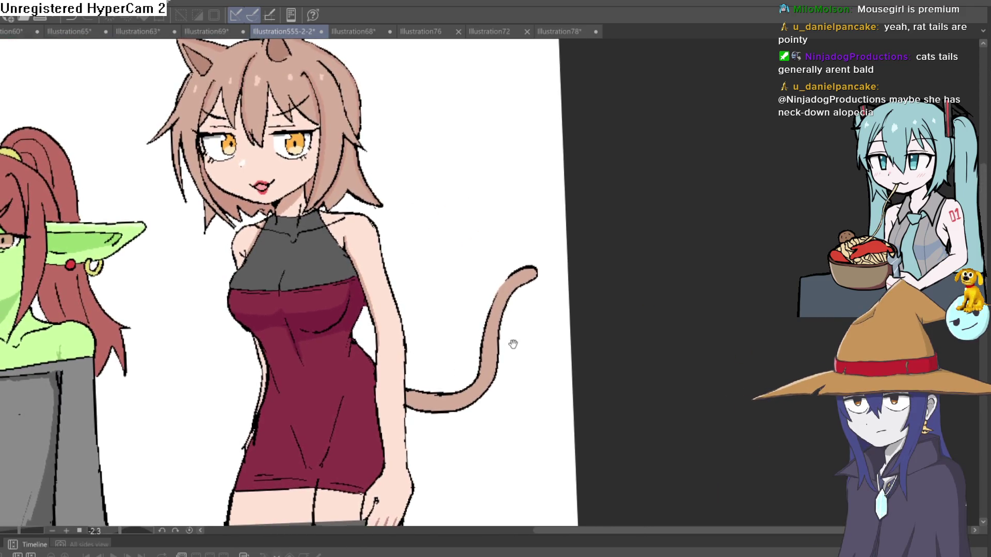
scroll(513, 320, up, 3)
scroll(513, 306, down, 1)
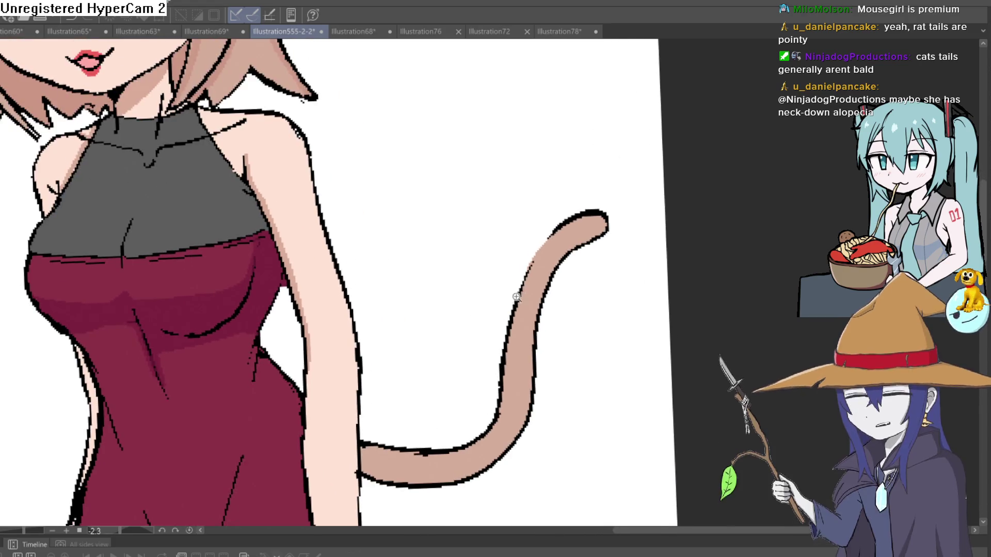
drag(509, 298, 491, 314)
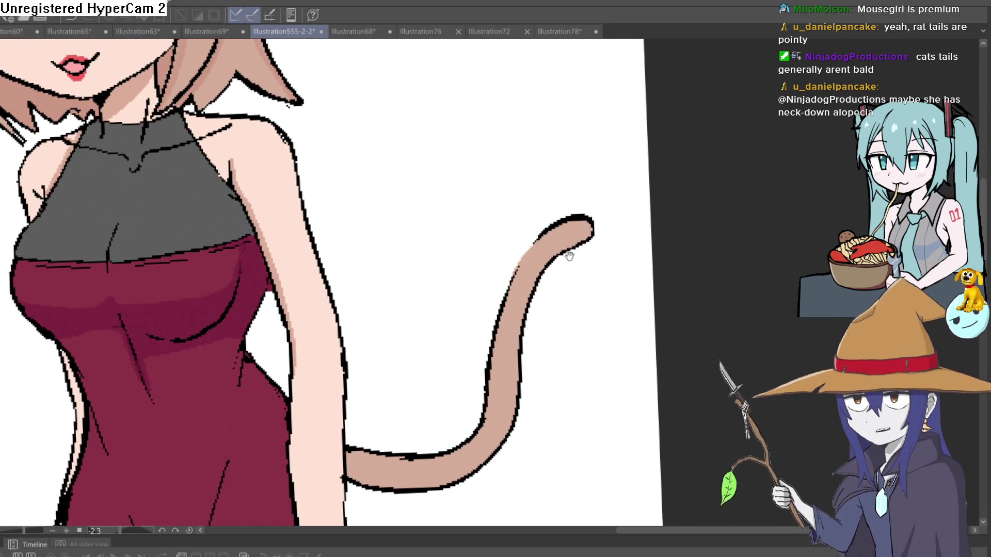
scroll(581, 249, down, 1)
mouse_move(438, 184)
mouse_down()
mouse_move(451, 210)
mouse_move(434, 310)
mouse_up()
scroll(429, 315, up, 3)
scroll(429, 316, down, 2)
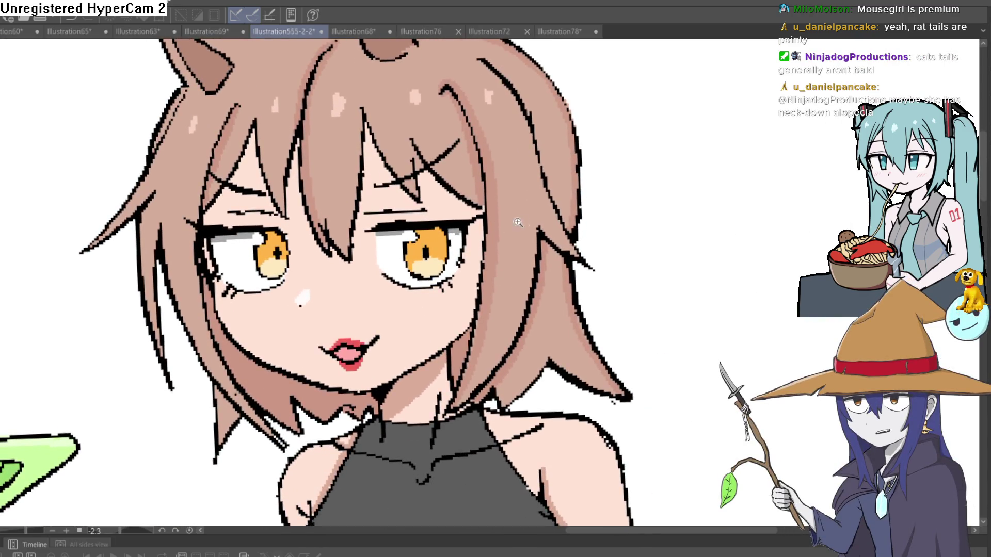
scroll(531, 271, up, 2)
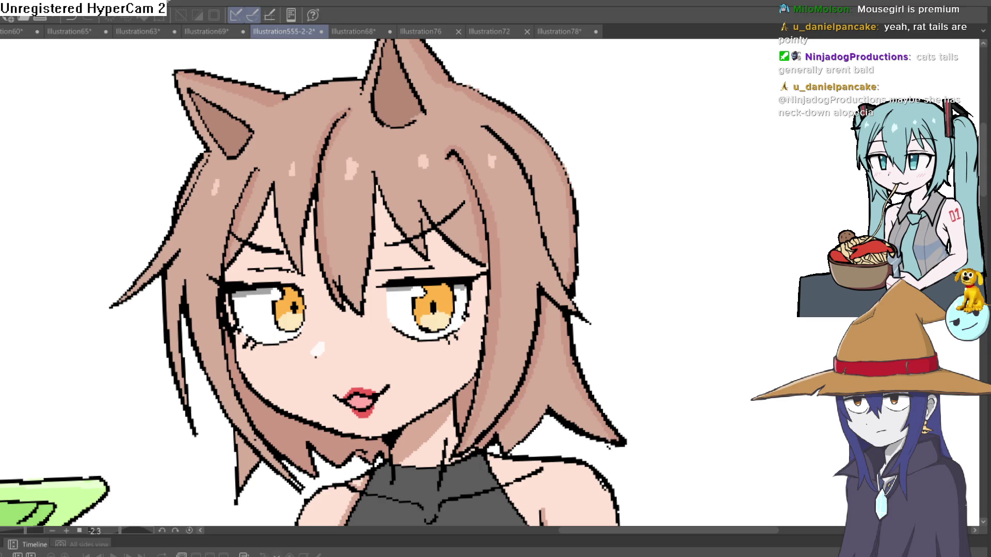
key(ctrl+0)
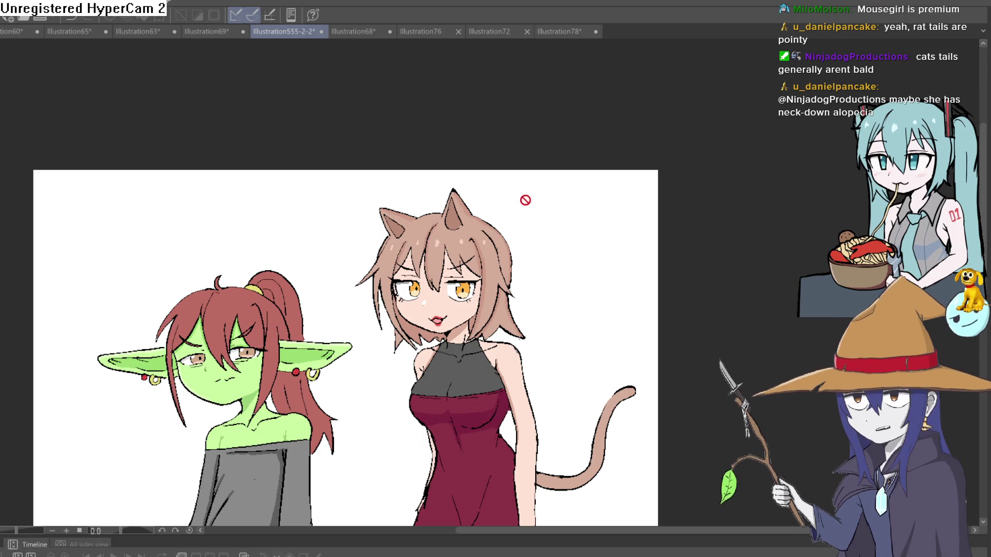
drag(525, 199, 559, 132)
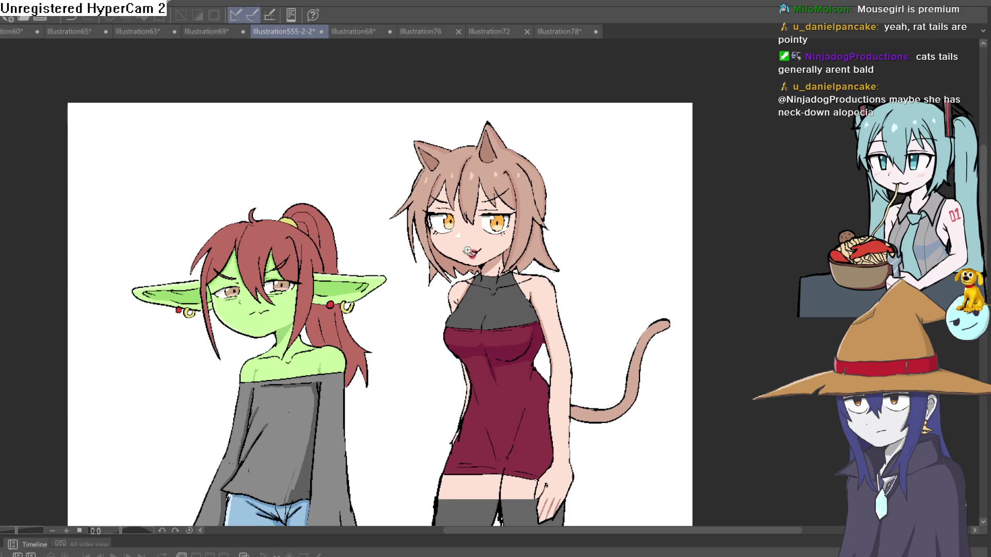
scroll(538, 284, down, 2)
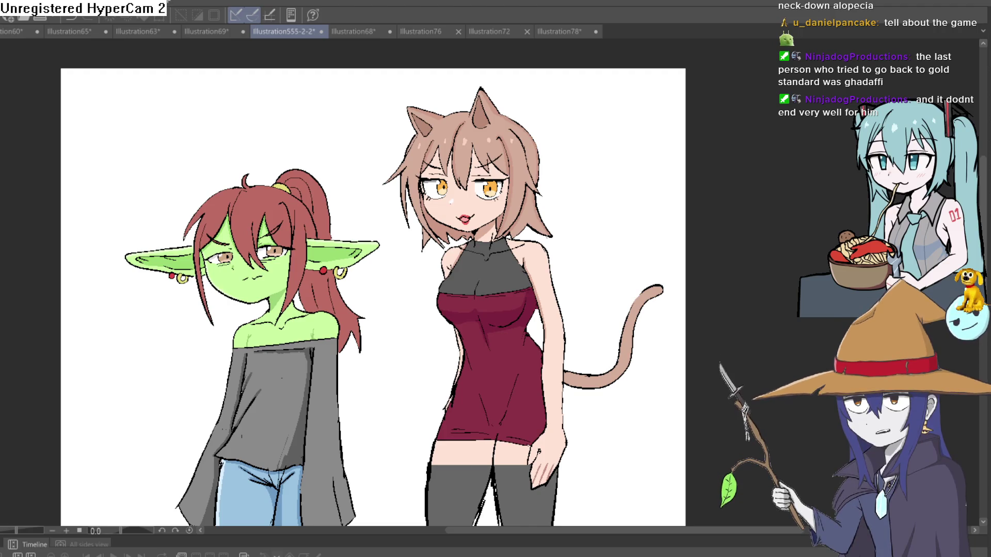
Switch to Construct 3's Layout 1 and zoom in and out around the goblin and catgirl sprites.
key(alt+Tab)
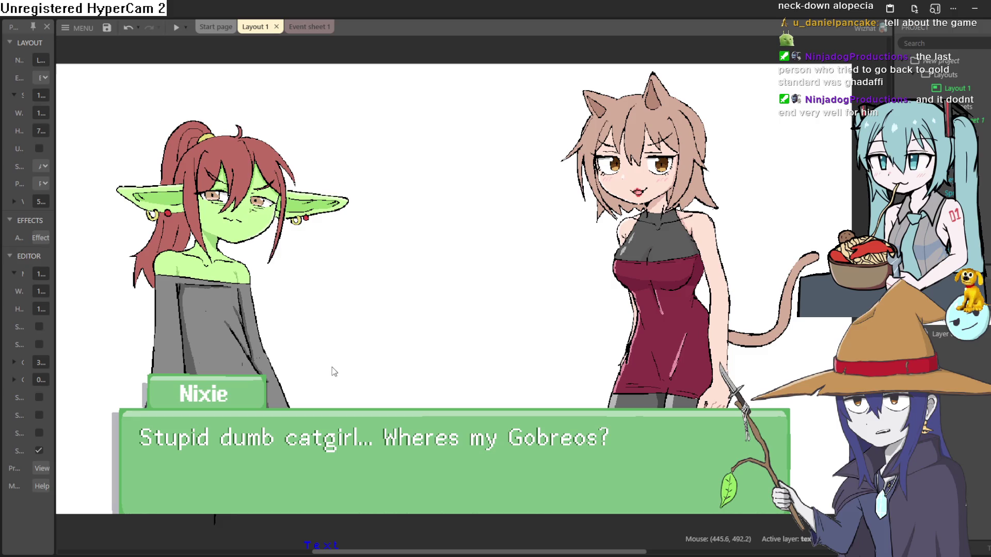
mouse_move(363, 323)
mouse_down()
mouse_move(393, 349)
mouse_move(373, 325)
mouse_move(382, 303)
mouse_move(365, 324)
mouse_move(353, 307)
mouse_up()
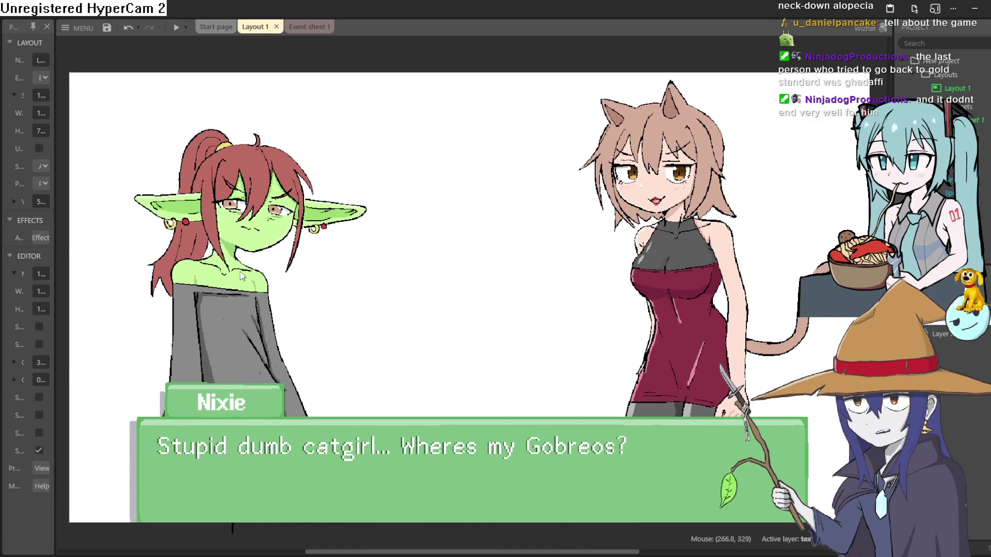
scroll(242, 276, up, 5)
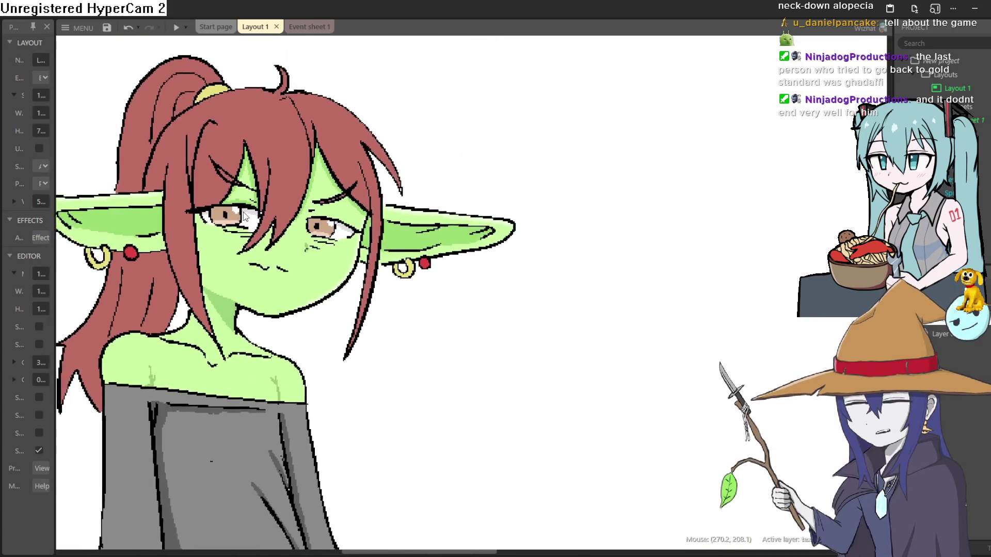
scroll(398, 251, down, 5)
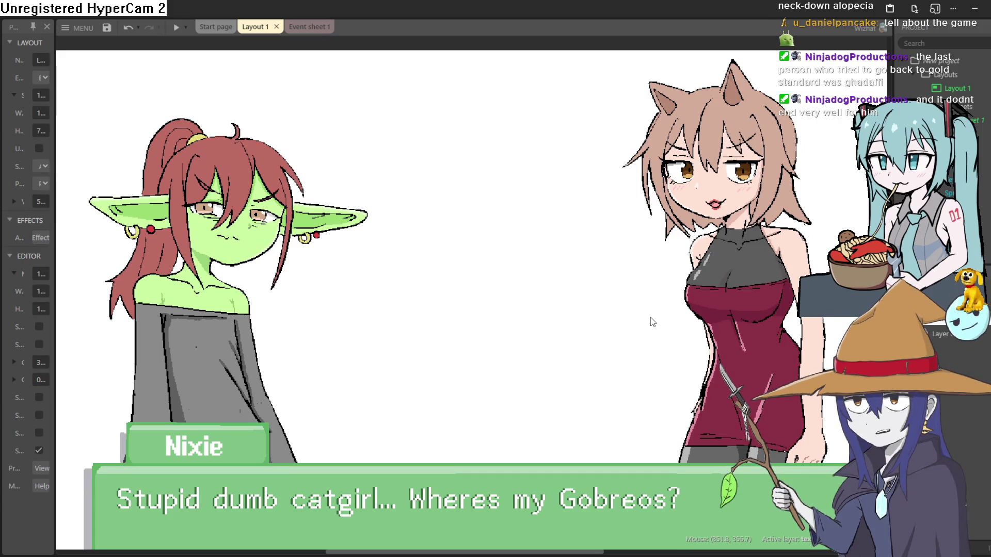
scroll(651, 320, right, 2)
scroll(651, 320, up, 1)
scroll(652, 300, up, 5)
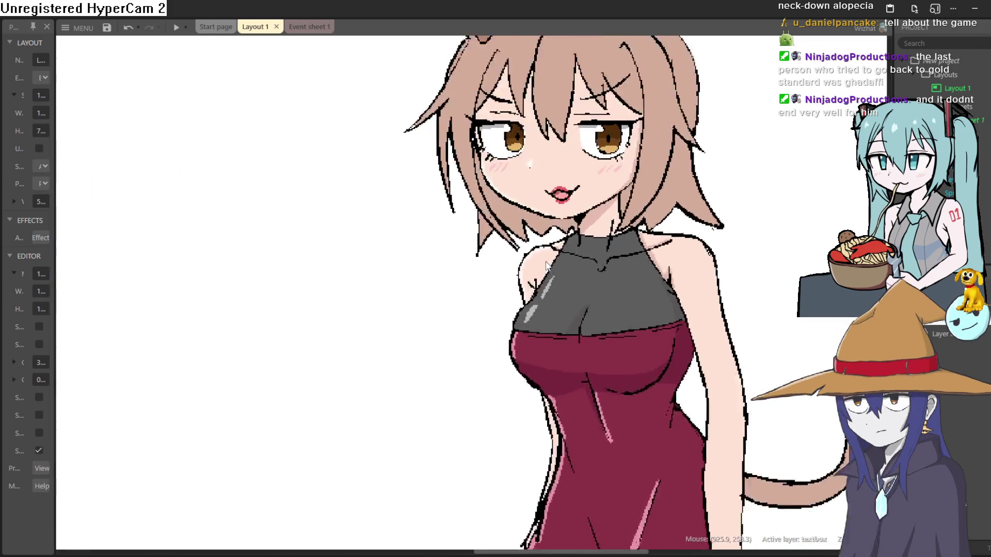
scroll(648, 221, down, 2)
scroll(568, 232, up, 4)
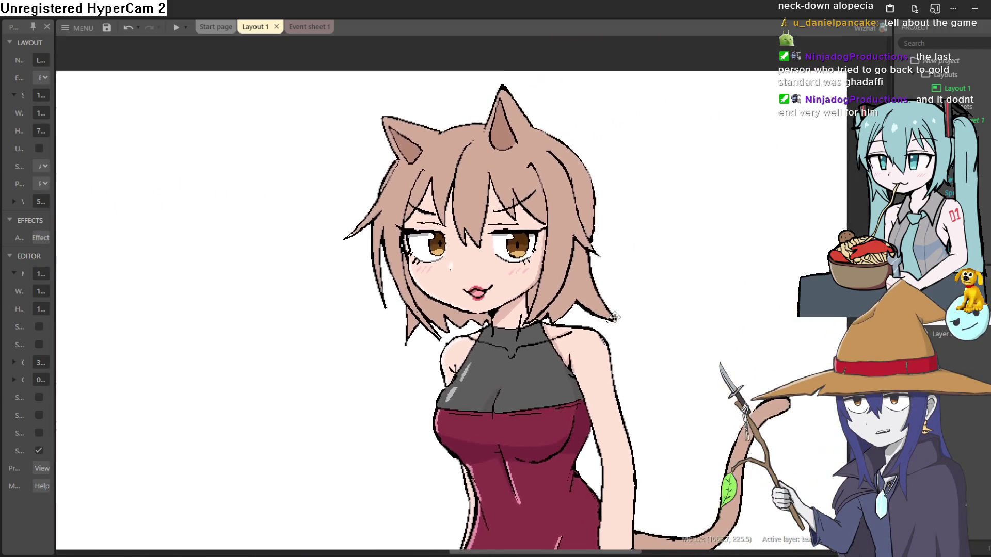
scroll(464, 249, up, 2)
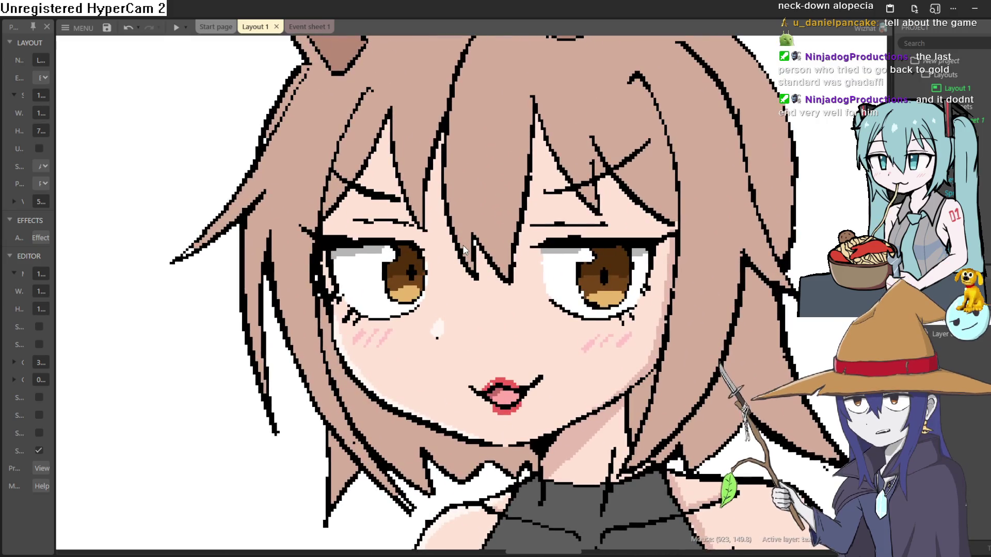
scroll(509, 284, down, 5)
scroll(554, 315, up, 4)
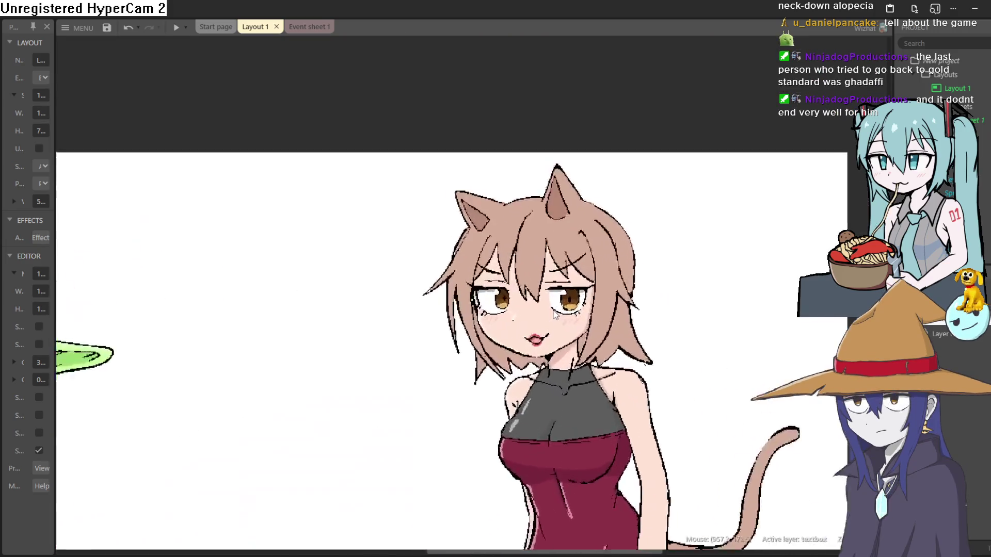
scroll(554, 314, down, 5)
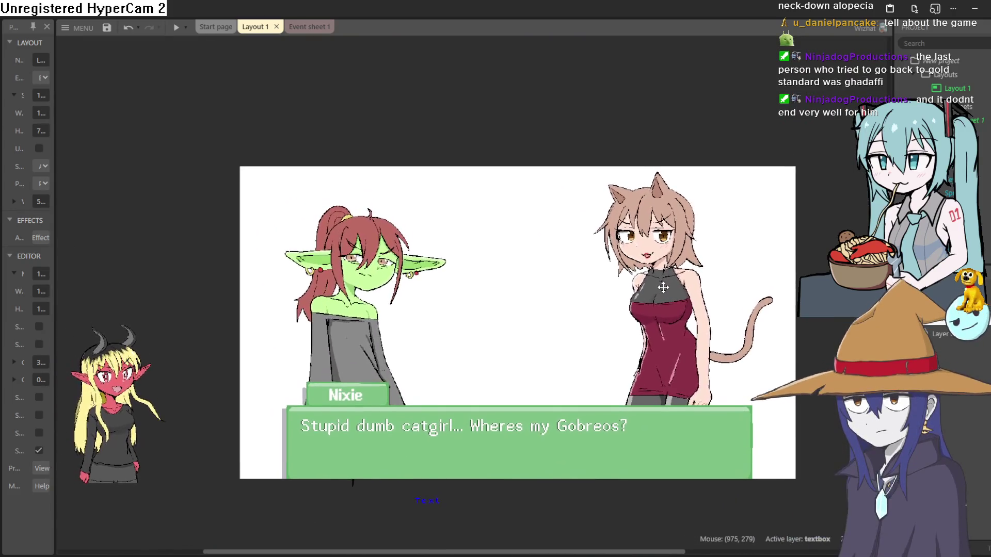
Bring the demon-girl sprite into the scene and enlarge it to match the other characters.
mouse_move(119, 470)
mouse_down()
mouse_move(223, 372)
mouse_move(530, 397)
mouse_move(491, 396)
mouse_up()
drag(640, 242, 701, 192)
key(ctrl+z)
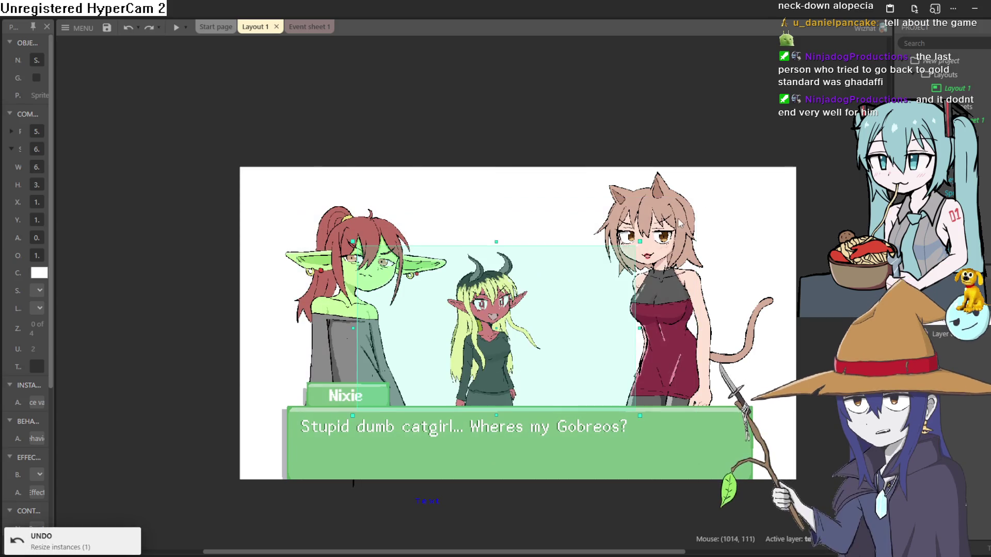
mouse_move(646, 251)
mouse_down()
mouse_move(723, 186)
mouse_move(764, 133)
mouse_move(797, 148)
mouse_up()
key(ctrl+z)
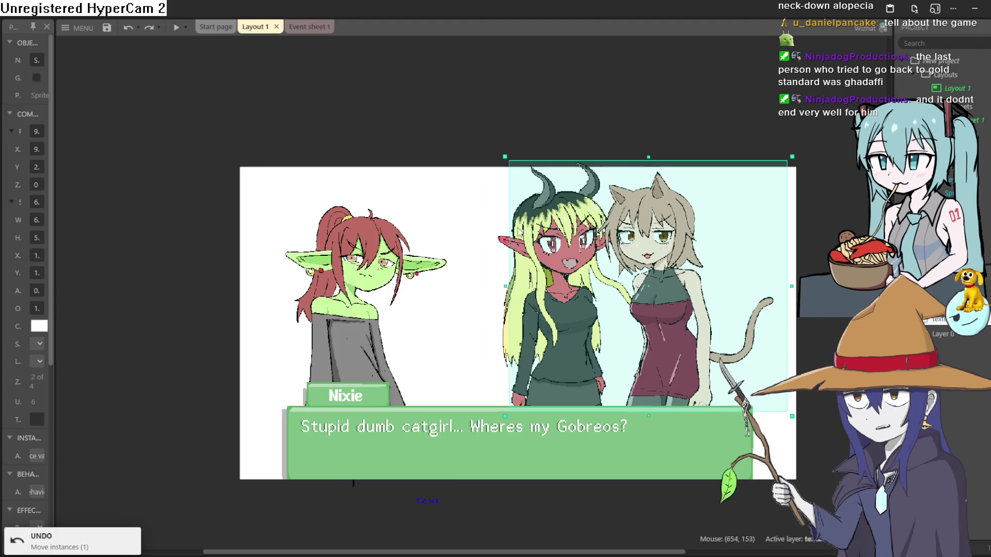
mouse_move(499, 246)
mouse_down()
mouse_move(437, 267)
mouse_move(462, 260)
mouse_up()
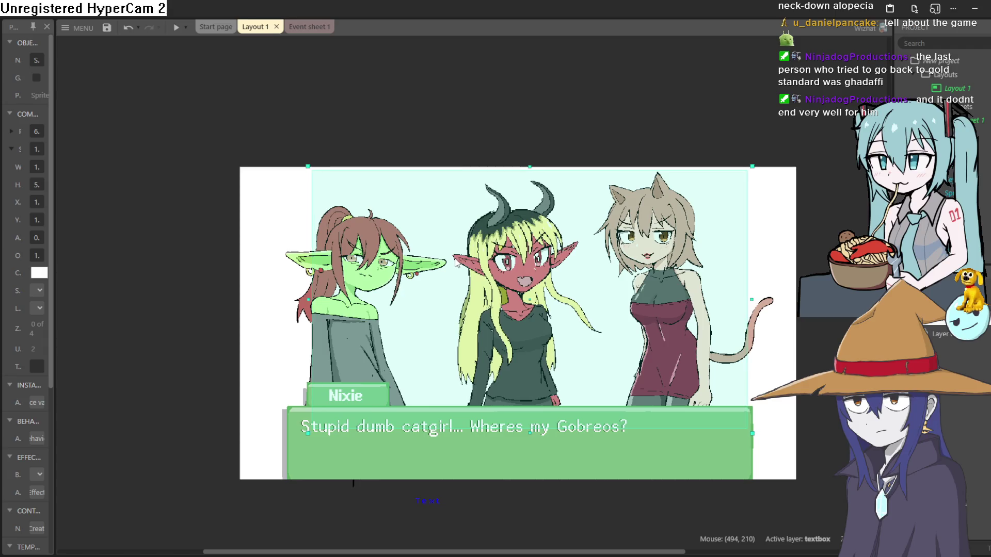
Move the demon-girl sprite off to the left outside the scene and run a preview.
scroll(494, 290, up, 5)
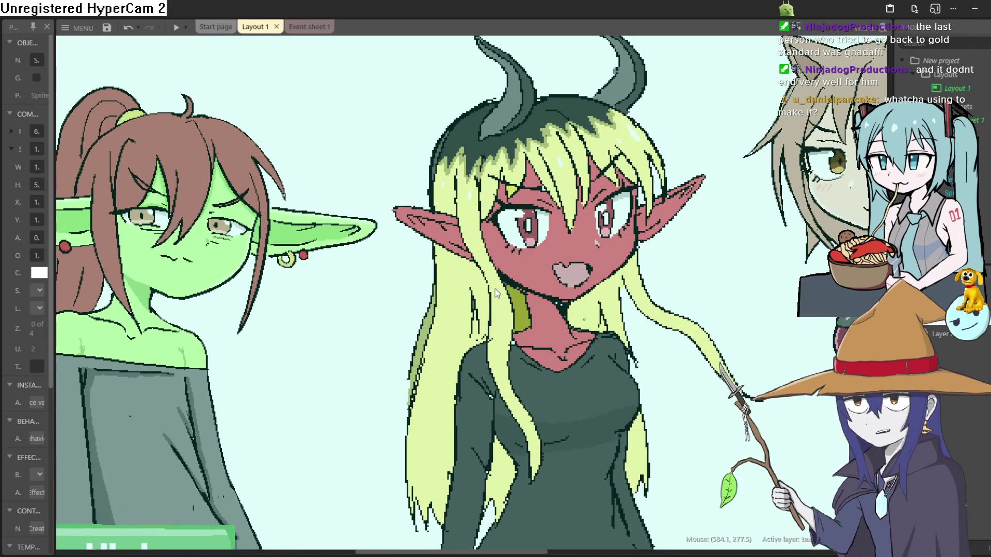
scroll(495, 289, down, 5)
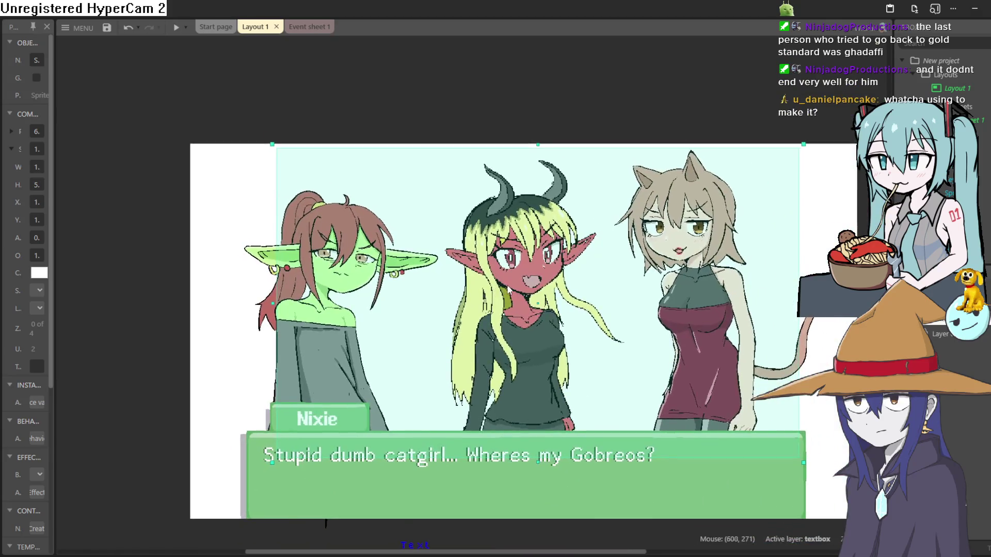
mouse_move(496, 262)
mouse_down()
mouse_move(498, 298)
mouse_move(511, 260)
mouse_move(93, 238)
mouse_move(124, 215)
mouse_up()
click(176, 27)
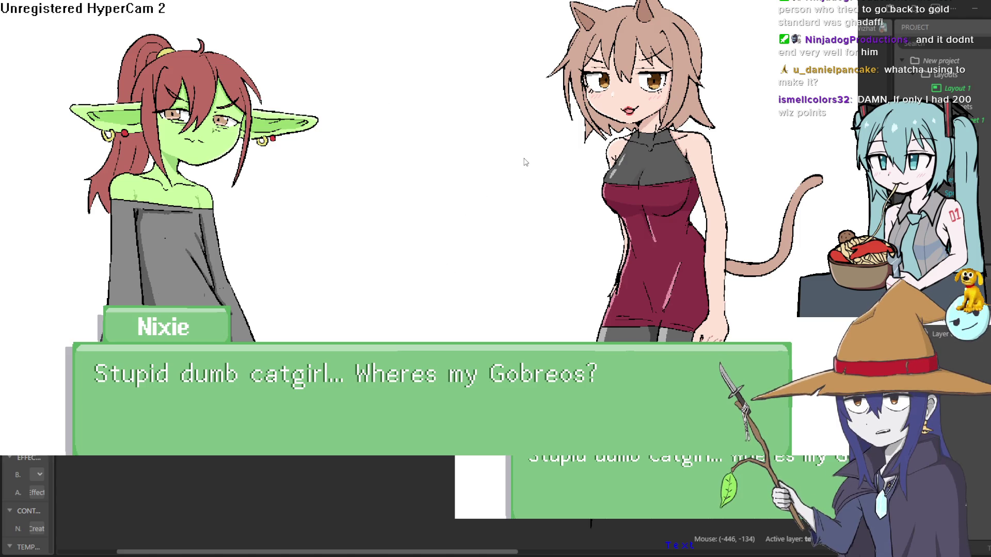
click(99, 379)
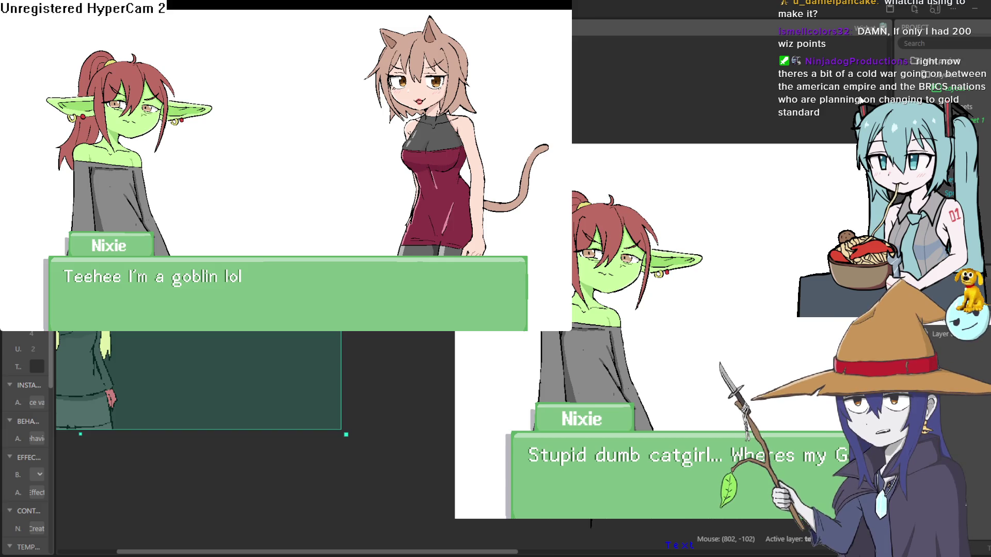
click(223, 286)
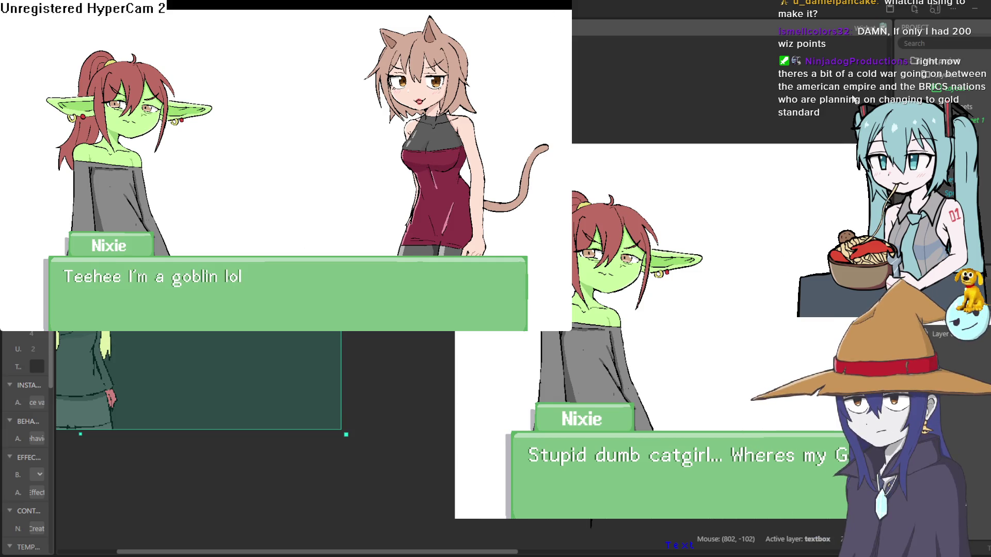
key(alt+F4)
scroll(704, 320, up, 2)
mouse_move(520, 309)
mouse_down()
mouse_move(404, 310)
mouse_move(421, 299)
mouse_up()
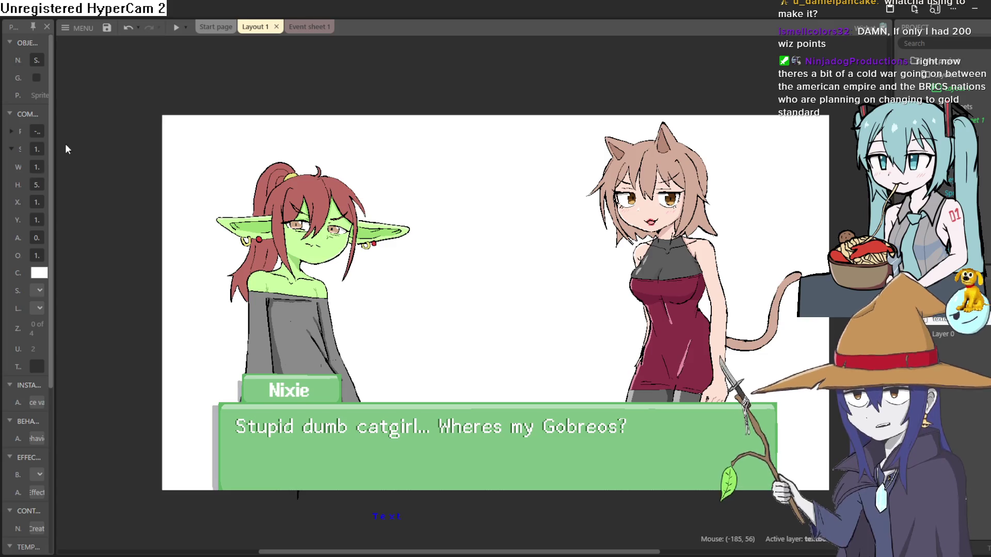
mouse_move(54, 144)
mouse_down()
mouse_move(253, 138)
mouse_move(224, 138)
mouse_up()
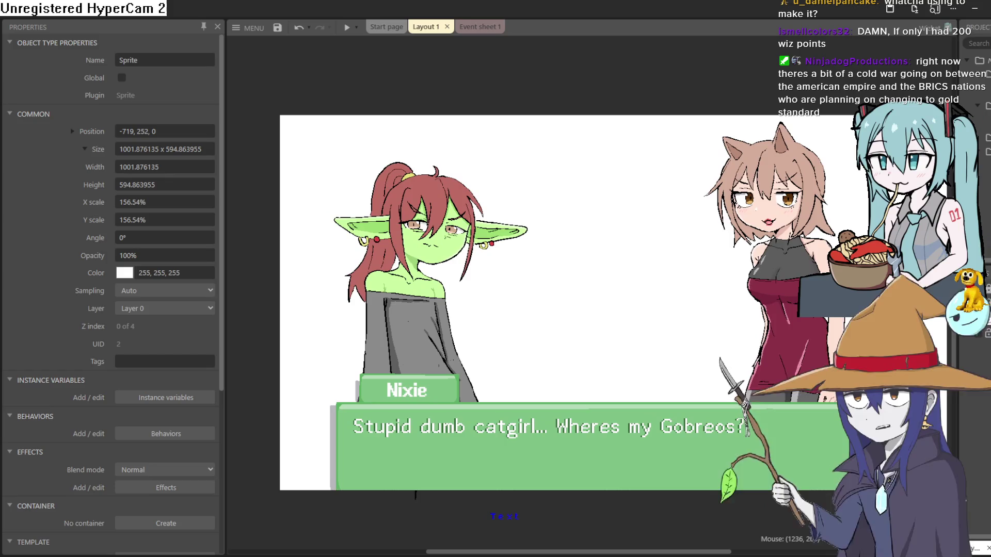
scroll(700, 297, up, 3)
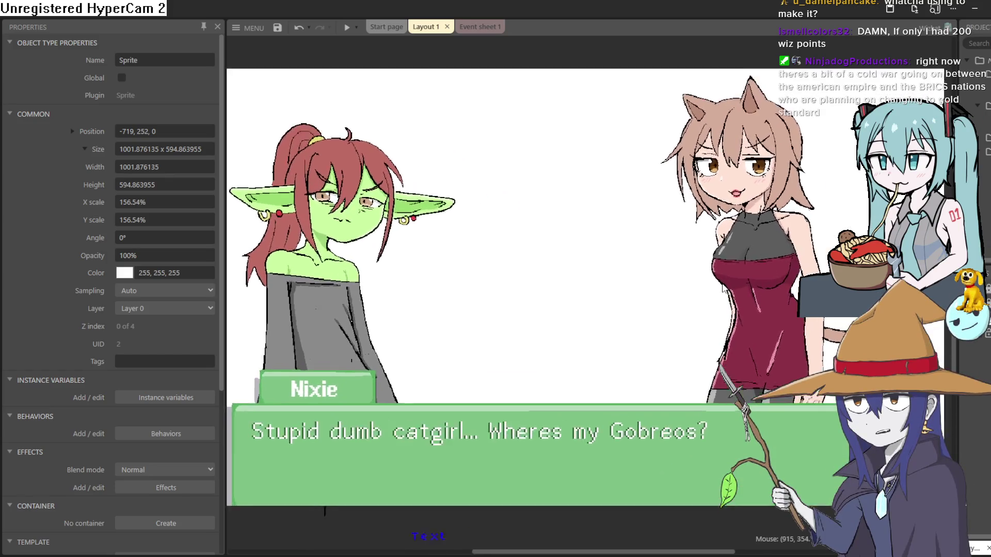
scroll(729, 285, down, 4)
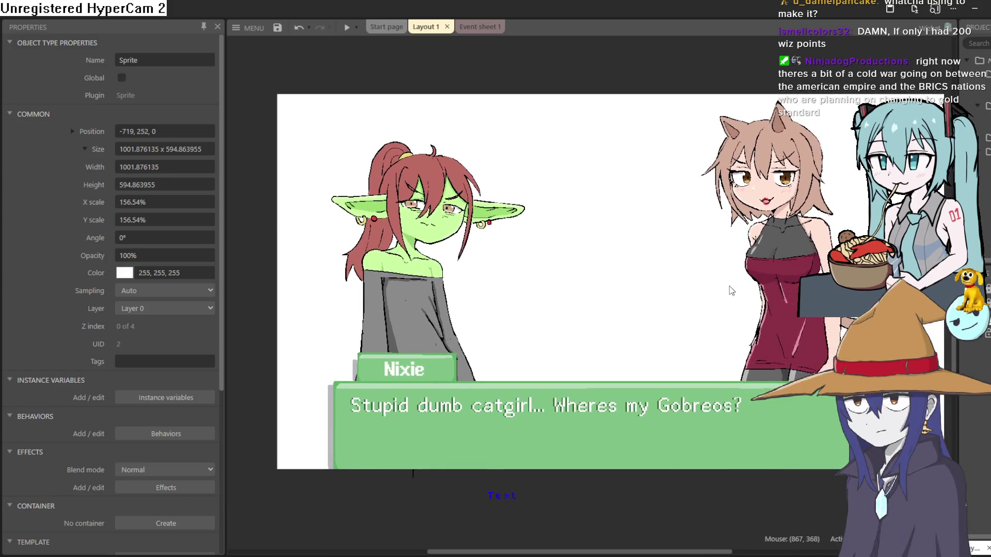
drag(710, 290, 717, 303)
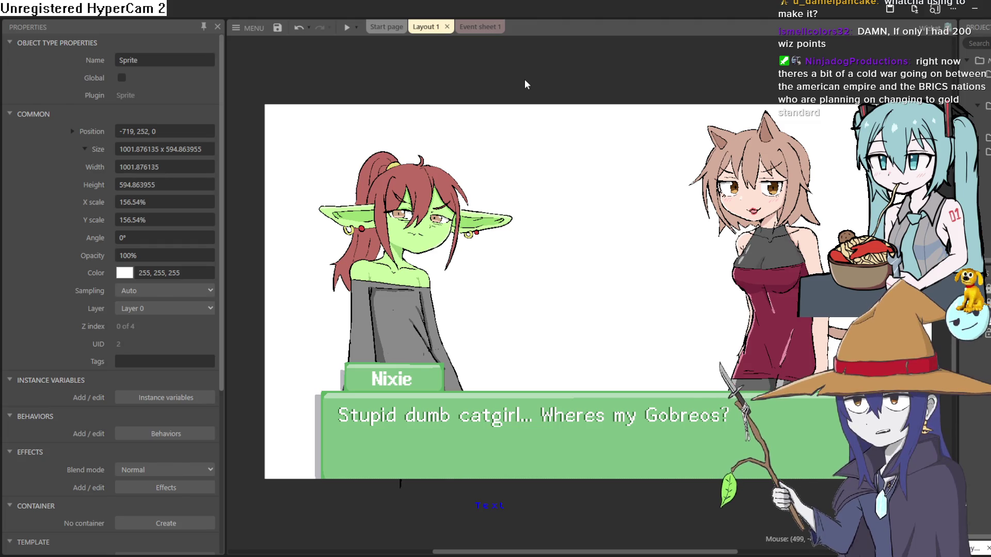
mouse_move(524, 80)
mouse_down()
mouse_move(493, 56)
mouse_move(484, 11)
mouse_move(554, 99)
mouse_up()
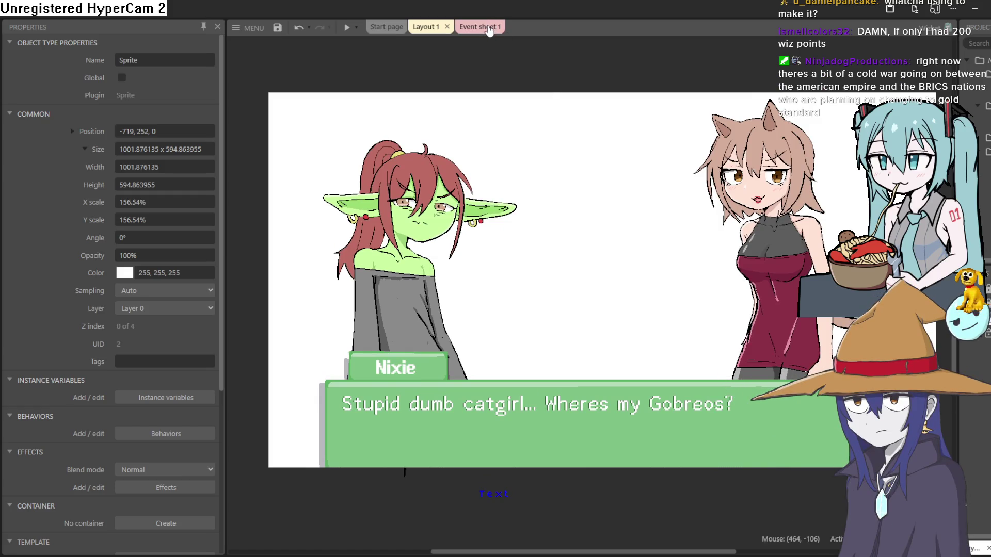
Widen the Project panel to list layouts and event sheets beside the dialogue layout.
scroll(659, 169, up, 2)
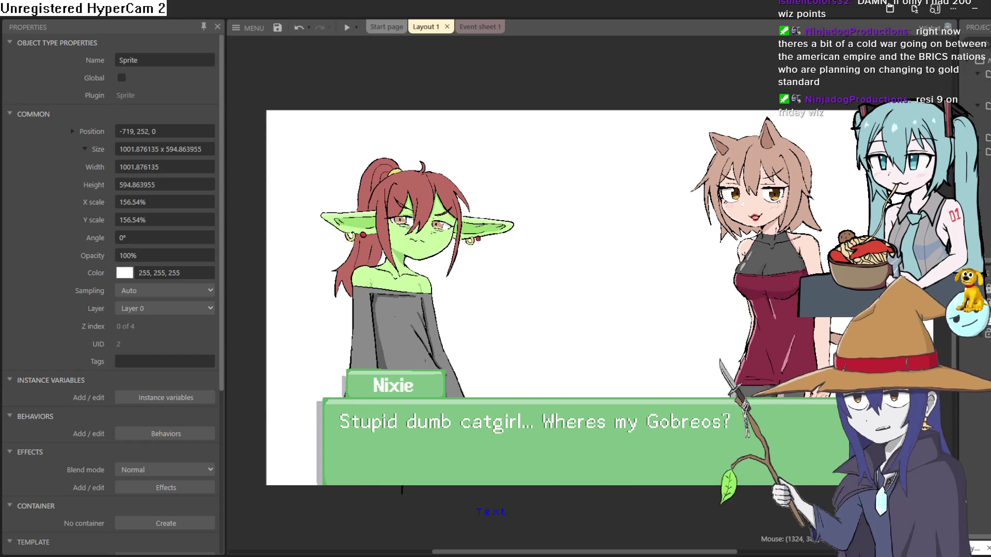
drag(958, 289, 906, 289)
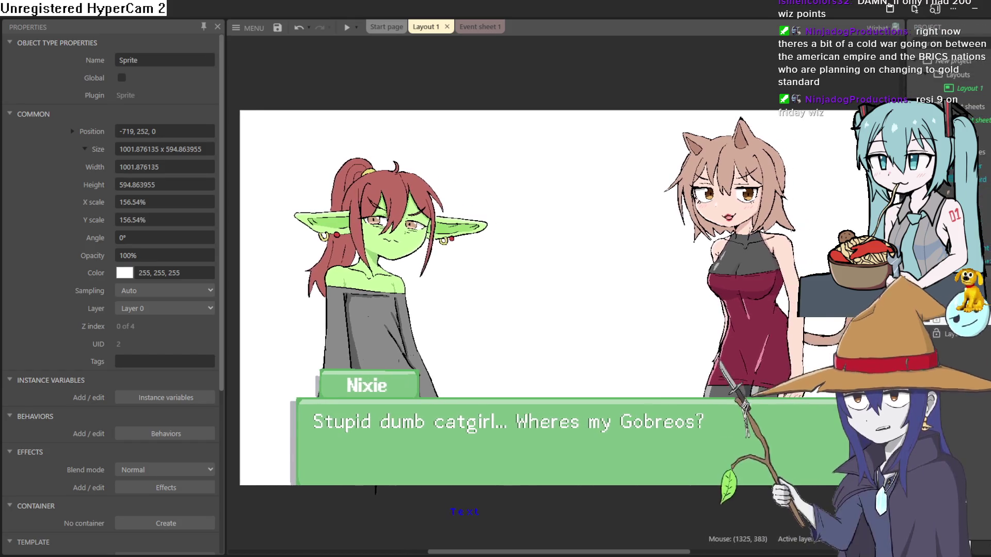
scroll(645, 248, down, 2)
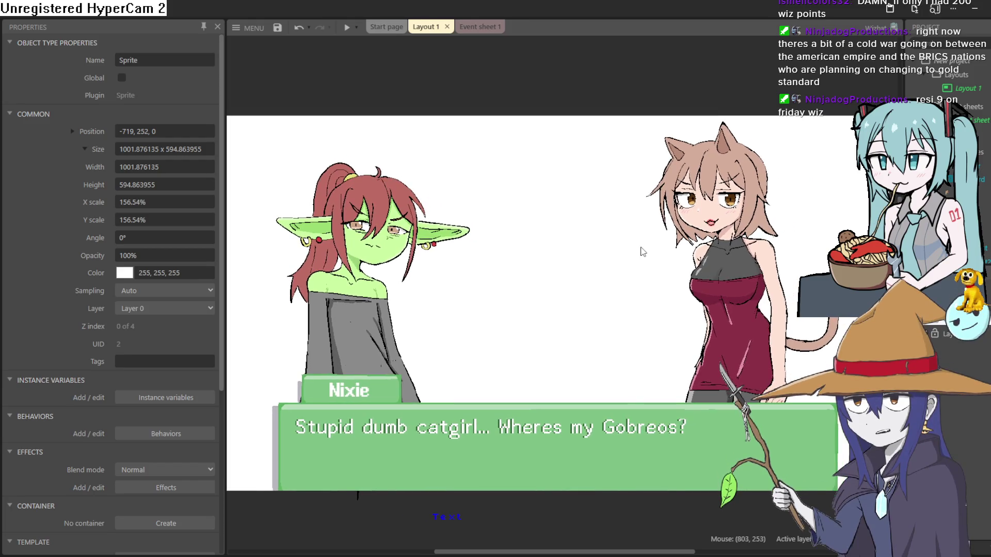
scroll(629, 237, up, 1)
scroll(624, 234, up, 2)
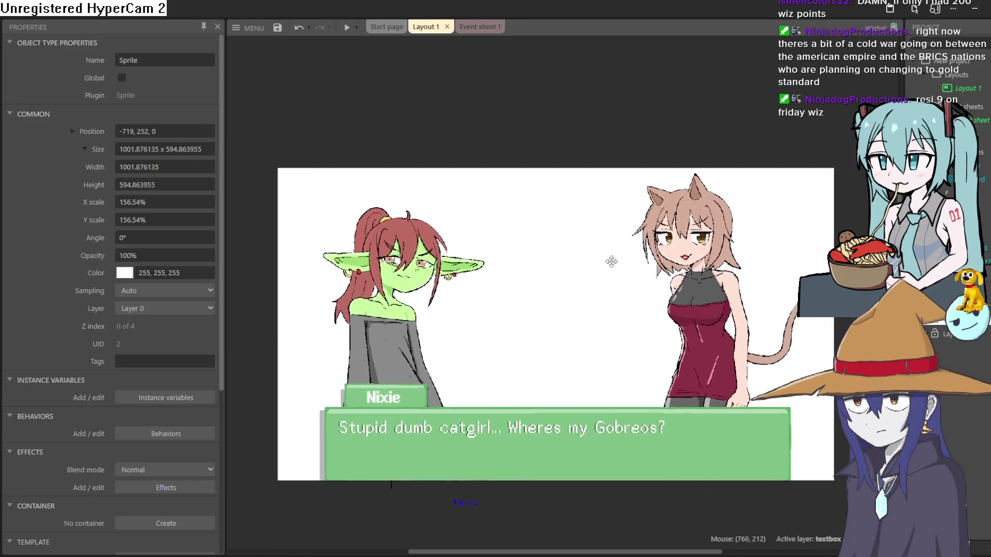
scroll(602, 213, up, 3)
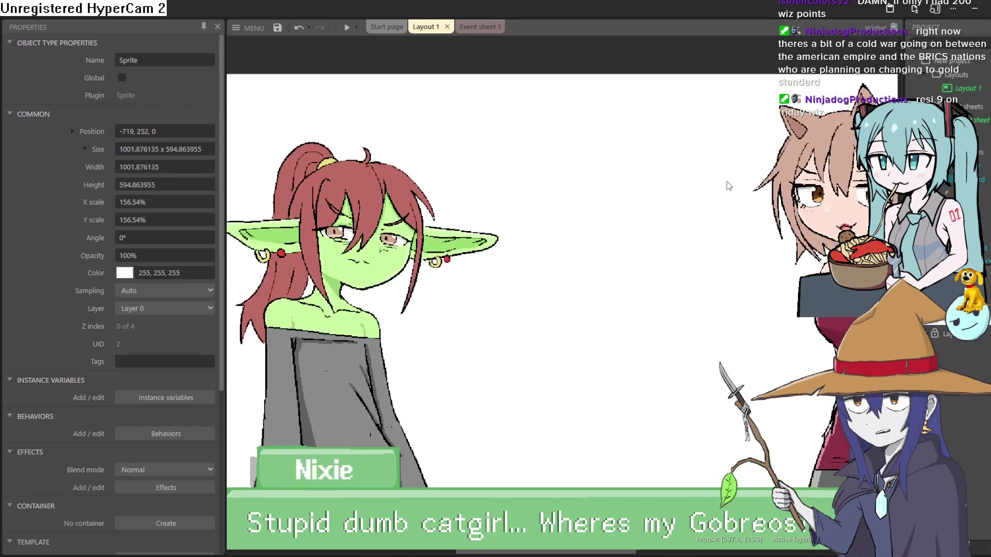
scroll(640, 178, down, 3)
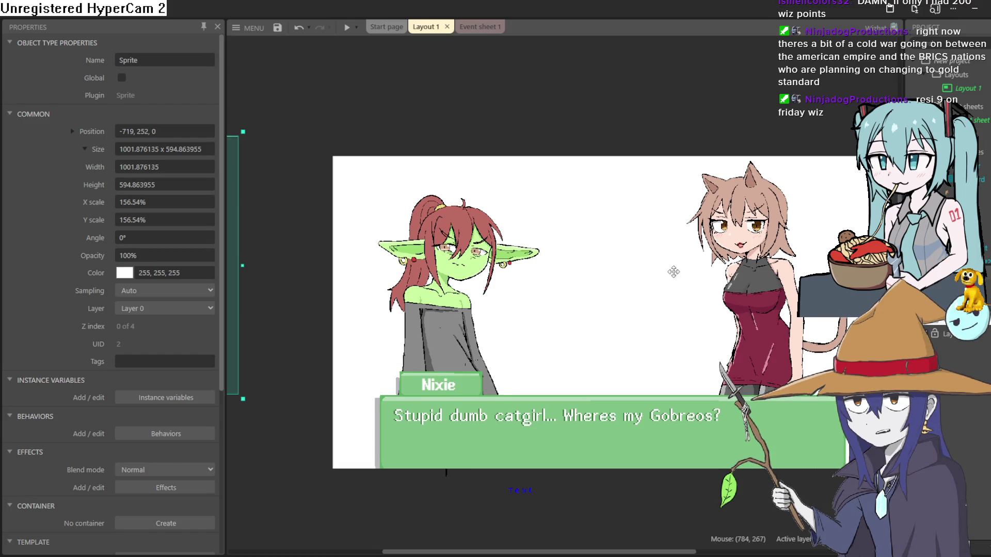
scroll(674, 272, up, 1)
scroll(620, 265, up, 2)
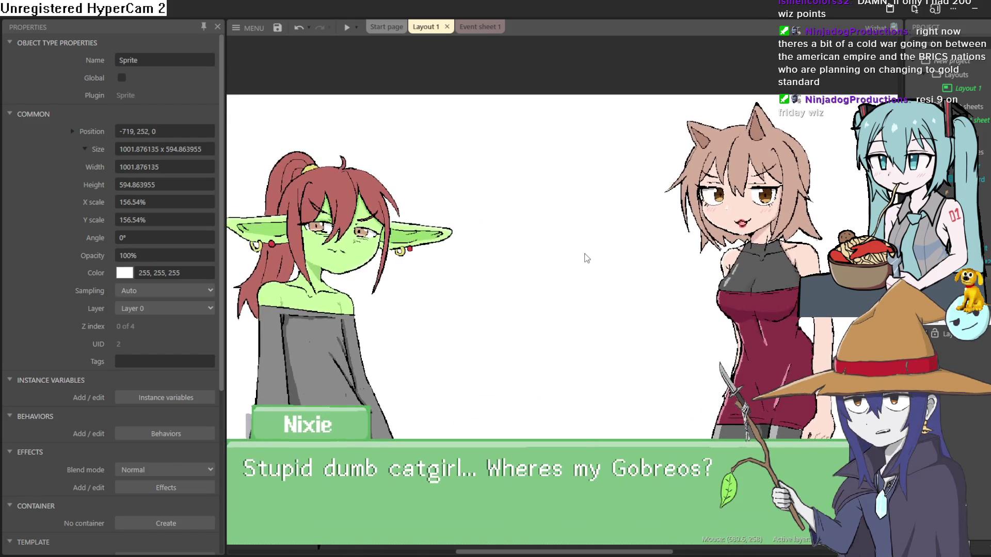
scroll(586, 259, down, 2)
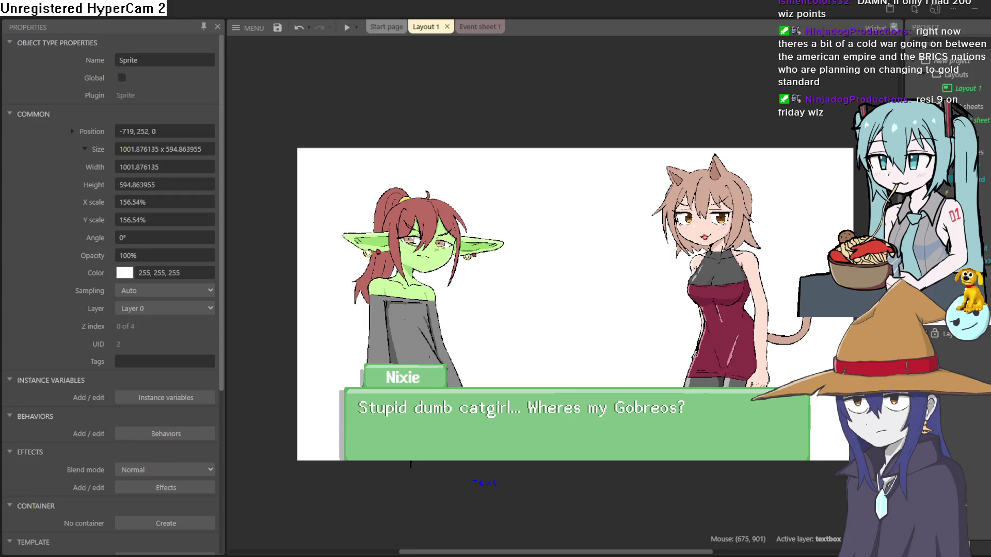
key(alt+Tab)
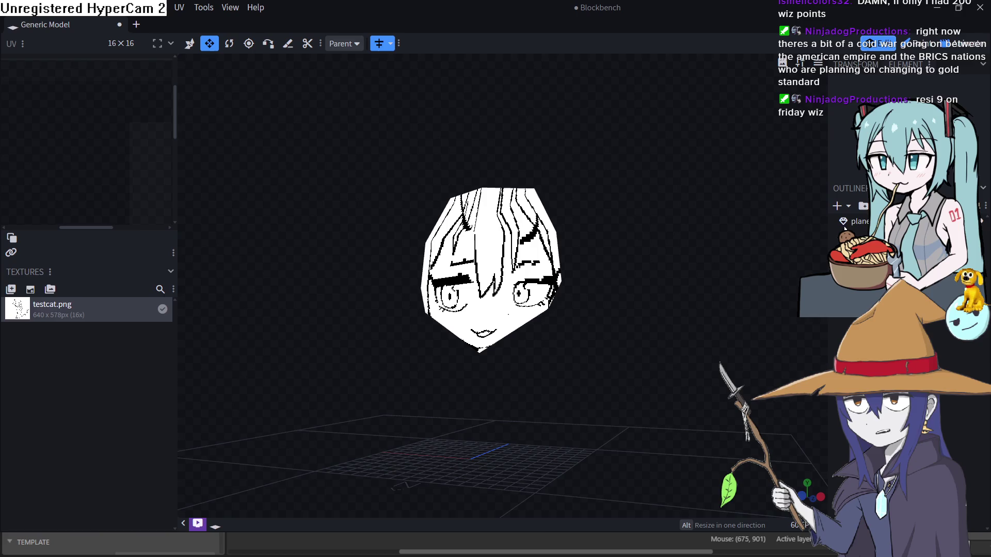
key(ctrl+a)
mouse_move(379, 248)
mouse_down()
mouse_move(543, 338)
mouse_move(534, 324)
mouse_move(414, 274)
mouse_up()
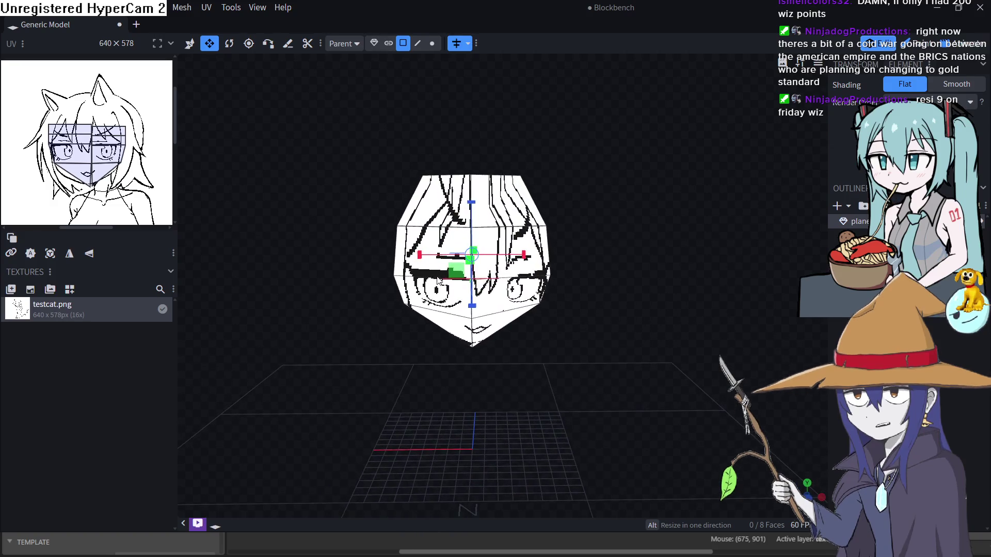
scroll(642, 370, up, 5)
mouse_move(642, 370)
mouse_down()
mouse_move(526, 402)
mouse_move(451, 458)
mouse_move(327, 277)
mouse_move(707, 381)
mouse_move(674, 436)
mouse_move(630, 389)
mouse_move(635, 375)
mouse_up()
scroll(634, 371, down, 3)
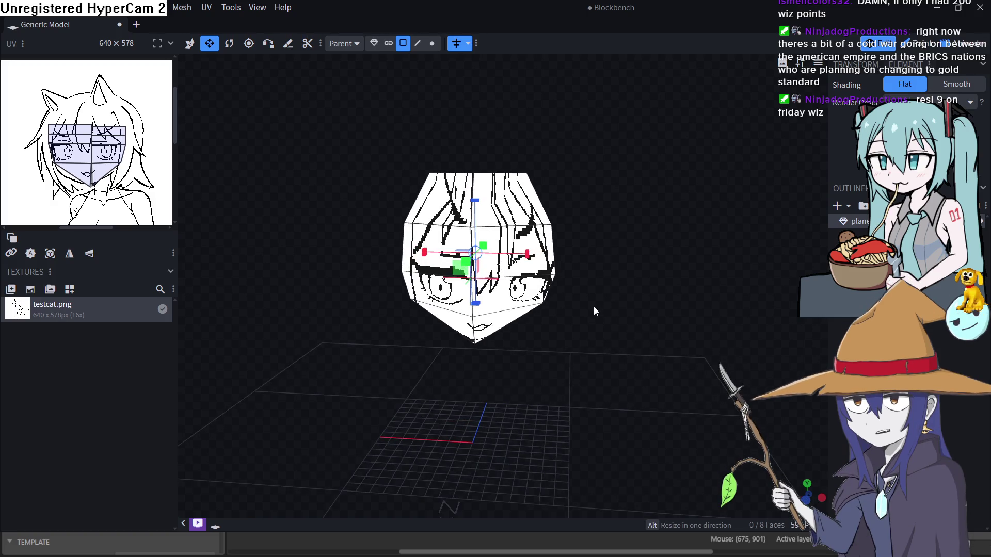
mouse_move(589, 308)
mouse_down()
mouse_move(578, 315)
mouse_move(666, 329)
mouse_move(688, 345)
mouse_move(593, 418)
mouse_move(553, 286)
mouse_move(547, 326)
mouse_move(581, 346)
mouse_up()
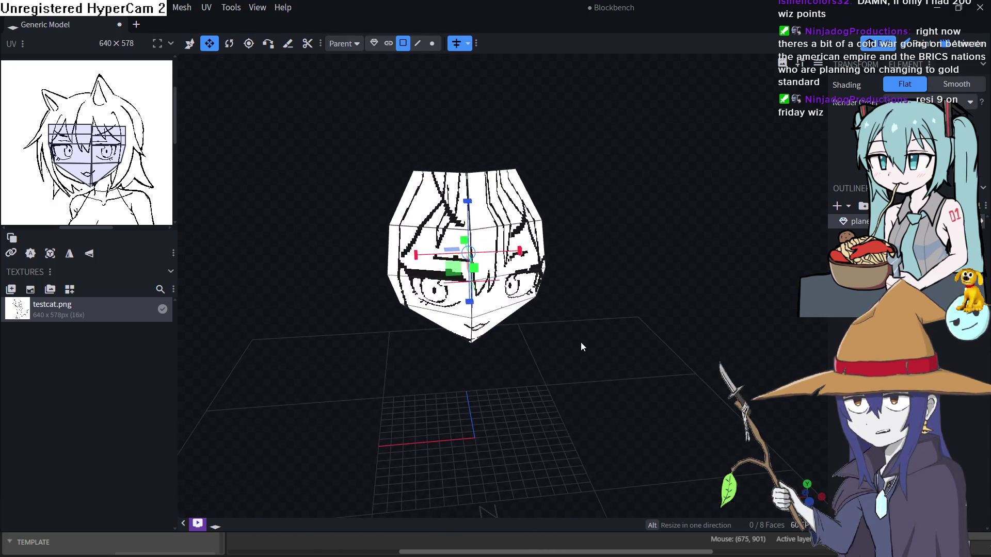
key(Escape)
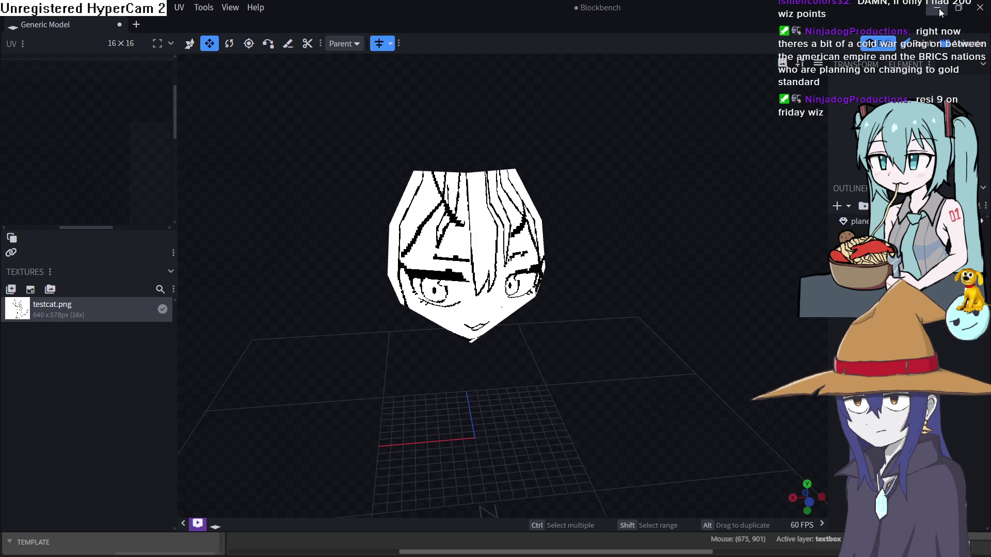
click(939, 8)
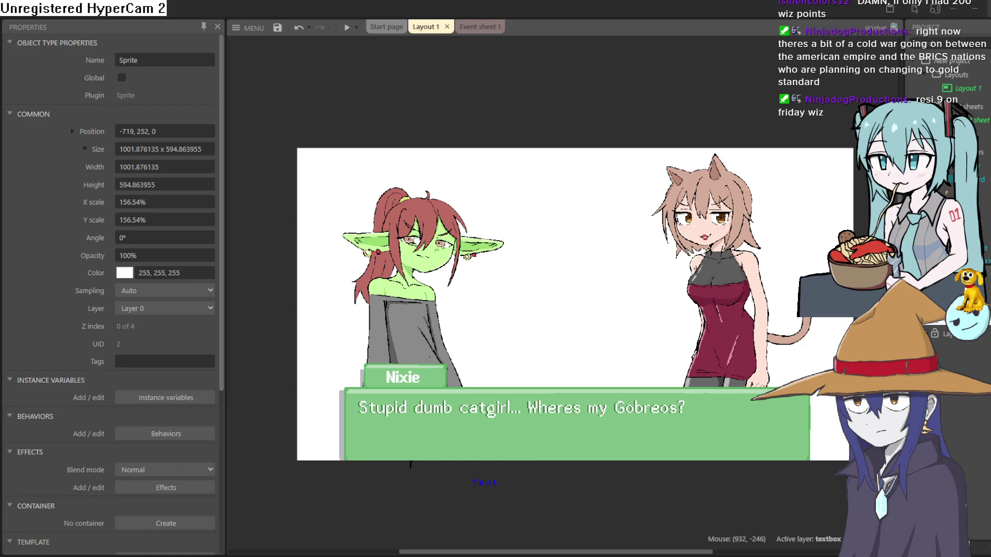
key(alt+Tab)
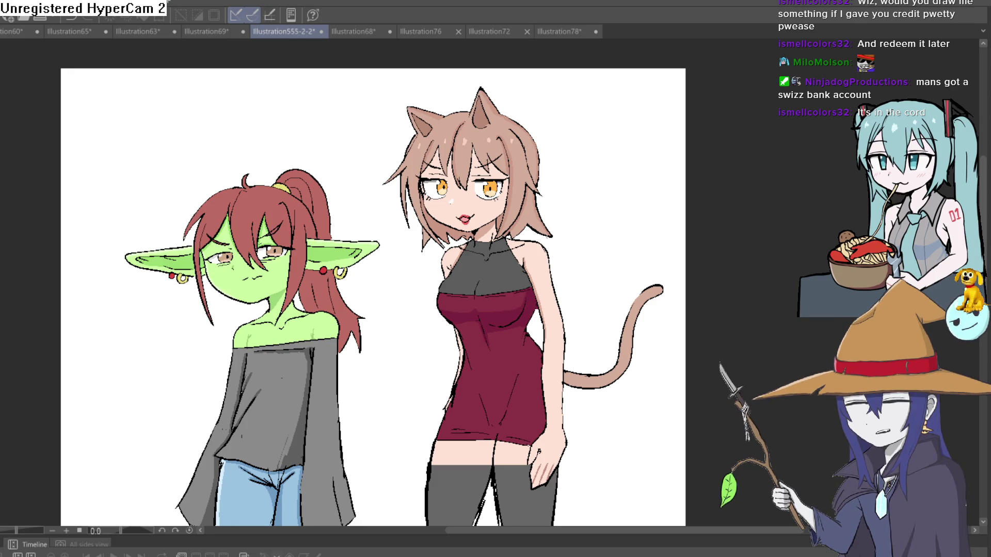
key(alt+Tab)
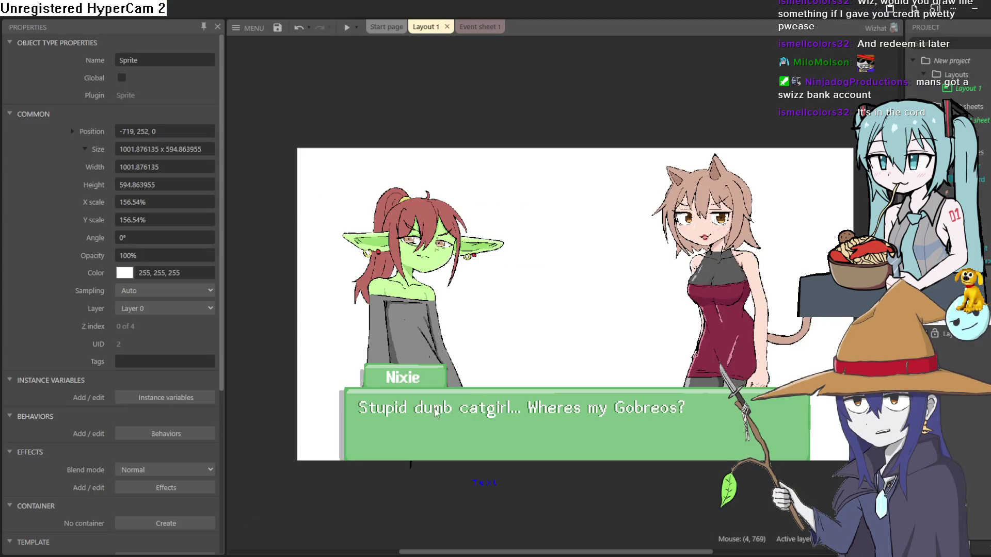
mouse_move(499, 364)
mouse_down()
mouse_move(479, 329)
mouse_move(490, 292)
mouse_move(511, 310)
mouse_move(513, 332)
mouse_move(531, 336)
mouse_up()
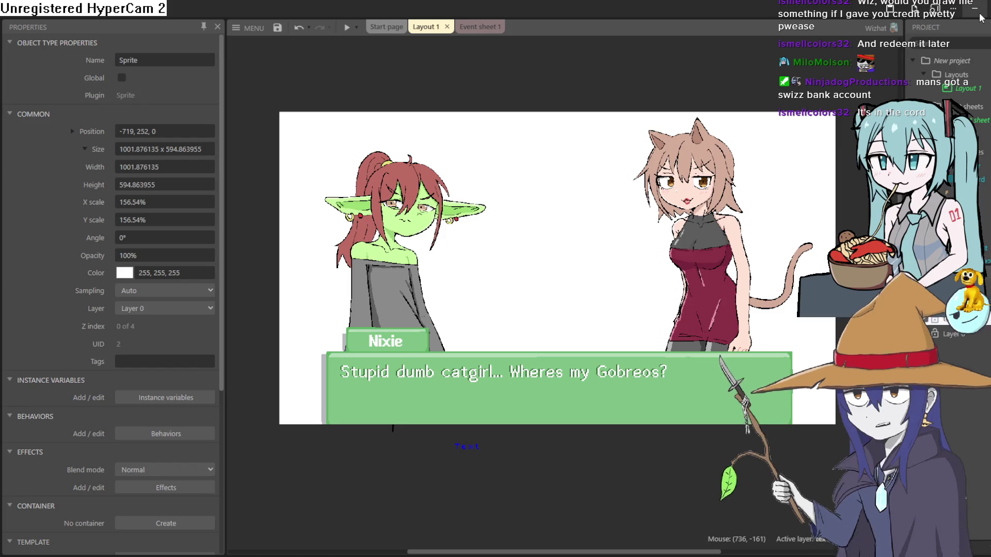
Minimize Construct 3 to reveal the goblin and catgirl drawing in Clip Studio Paint.
click(980, 15)
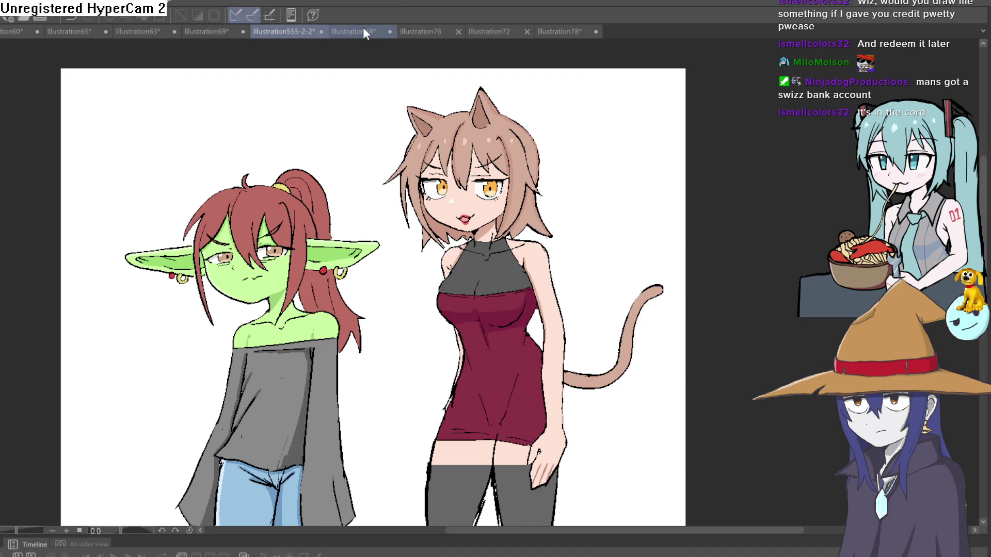
drag(365, 36, 353, 50)
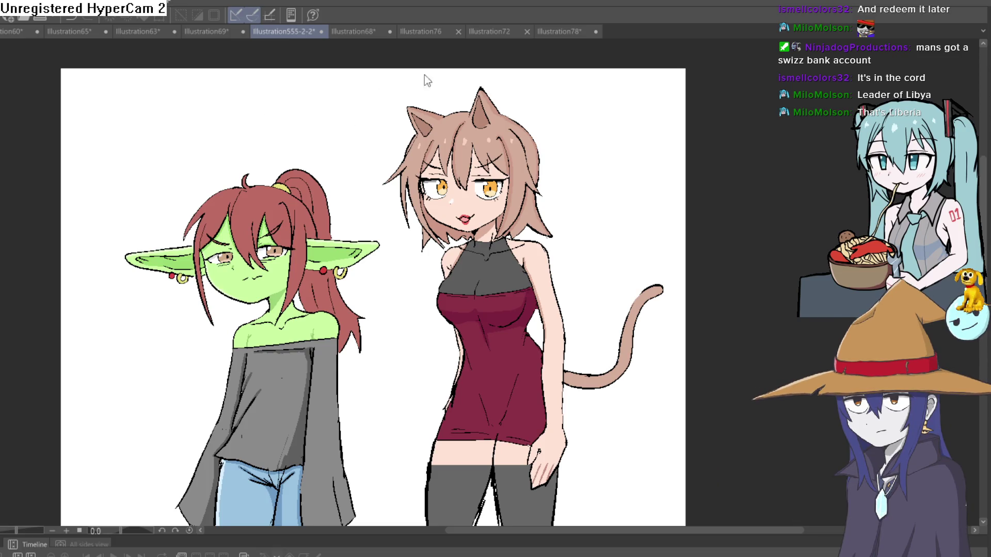
Create and confirm a new blank canvas, Illustration79, with Ctrl+N.
key(ctrl+n)
key(Return)
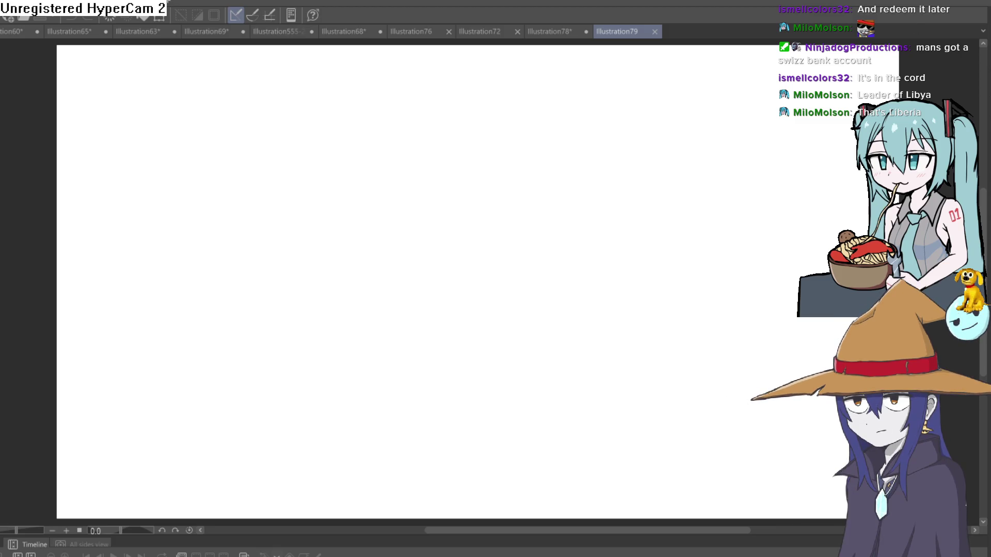
Draw the guideline head circle after discarding several rejected curves.
drag(344, 133, 303, 218)
key(ctrl+z)
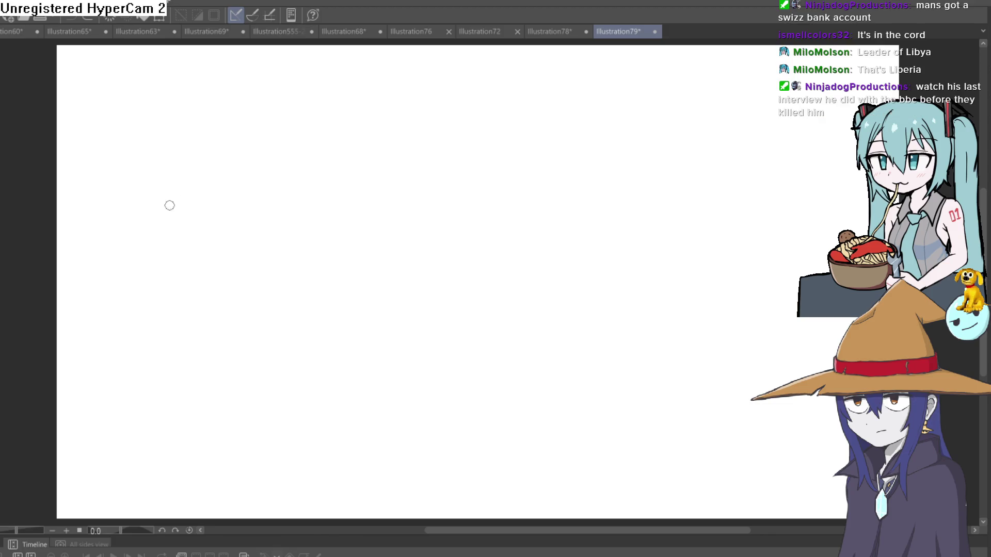
mouse_move(353, 141)
mouse_down()
mouse_move(343, 241)
mouse_move(365, 244)
mouse_up()
key(ctrl+z)
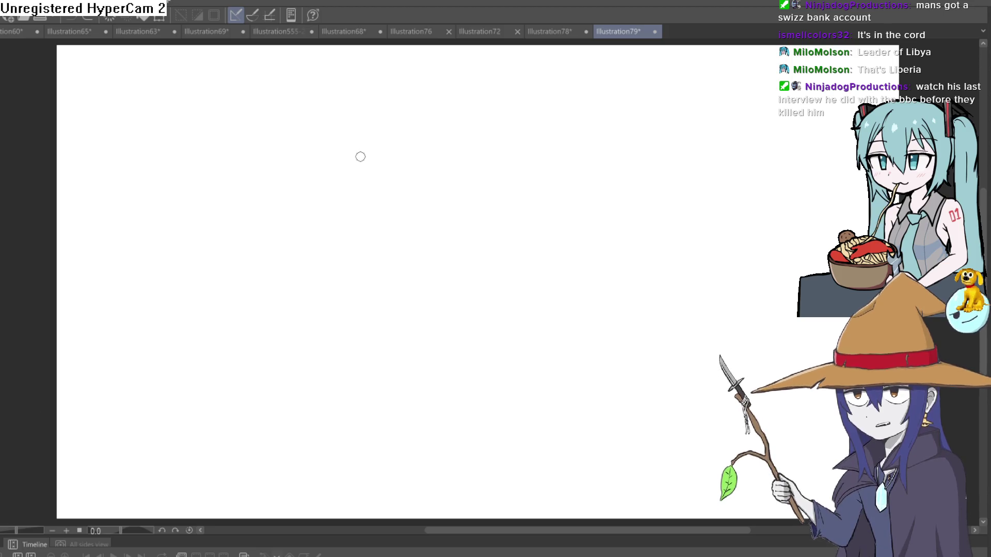
mouse_move(380, 122)
mouse_down()
mouse_move(320, 199)
mouse_move(381, 245)
mouse_up()
key(ctrl+z)
mouse_move(371, 122)
mouse_down()
mouse_move(336, 142)
mouse_move(347, 241)
mouse_move(465, 199)
mouse_move(434, 115)
mouse_move(358, 138)
mouse_up()
mouse_move(425, 104)
mouse_down()
mouse_move(385, 107)
mouse_move(323, 178)
mouse_move(356, 119)
mouse_move(410, 255)
mouse_up()
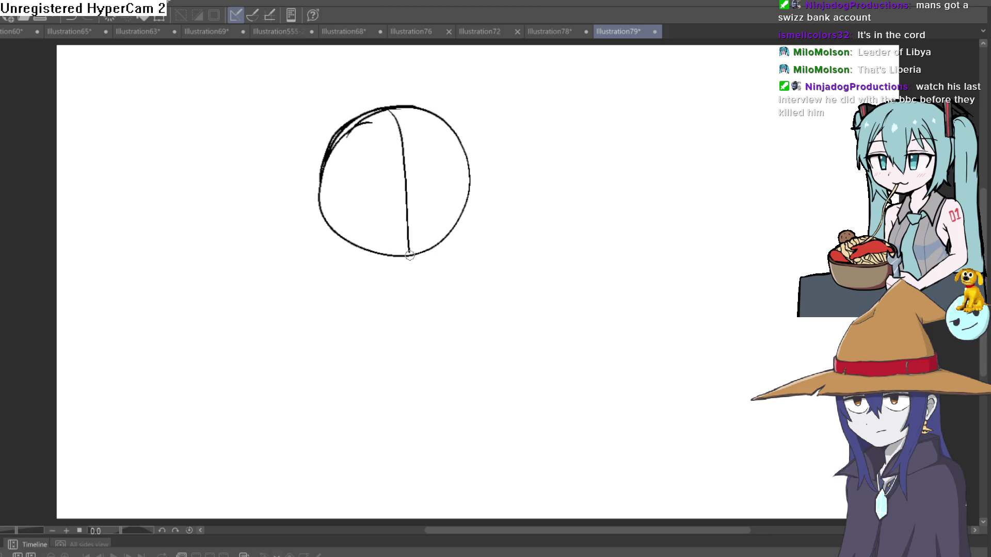
Add a vertical guideline through the circle and sketch the left jawline down to the chin.
mouse_move(321, 194)
mouse_down()
mouse_move(463, 178)
mouse_move(400, 174)
mouse_move(339, 193)
mouse_move(470, 178)
mouse_move(457, 230)
mouse_up()
key(ctrl+z)
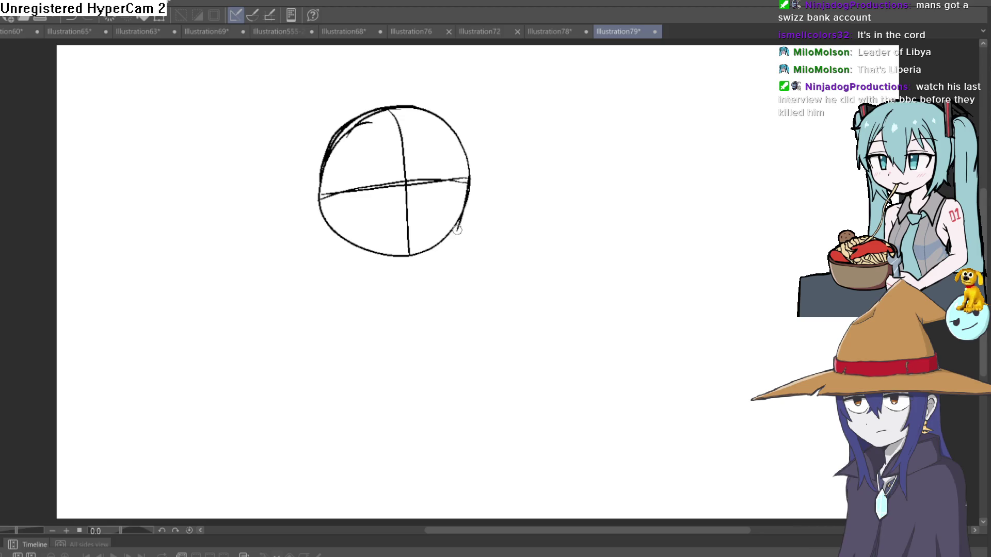
drag(318, 191, 336, 249)
key(ctrl+z)
drag(398, 108, 414, 262)
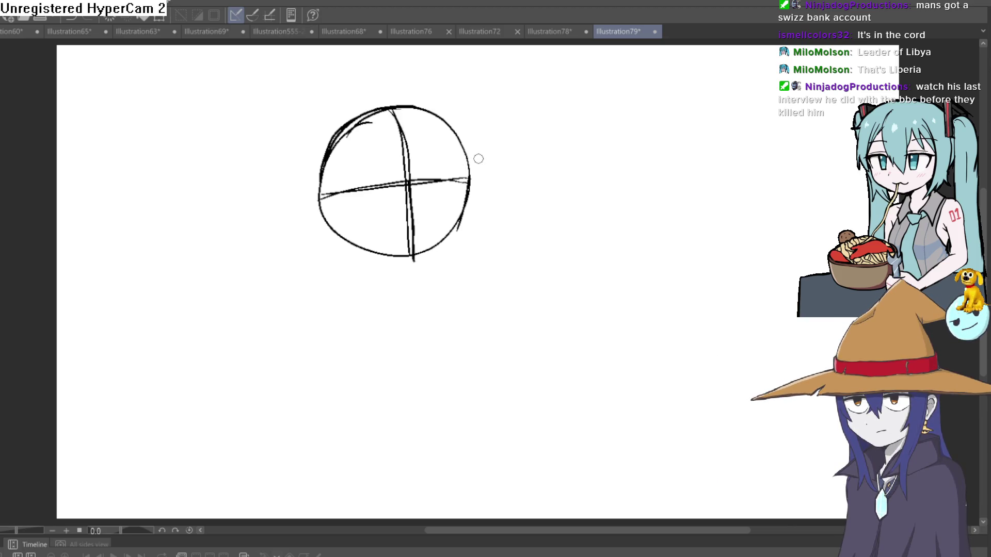
mouse_move(470, 180)
mouse_down()
mouse_move(459, 242)
mouse_move(463, 228)
mouse_up()
drag(319, 195, 338, 243)
mouse_move(316, 197)
mouse_down()
mouse_move(339, 243)
mouse_move(357, 251)
mouse_up()
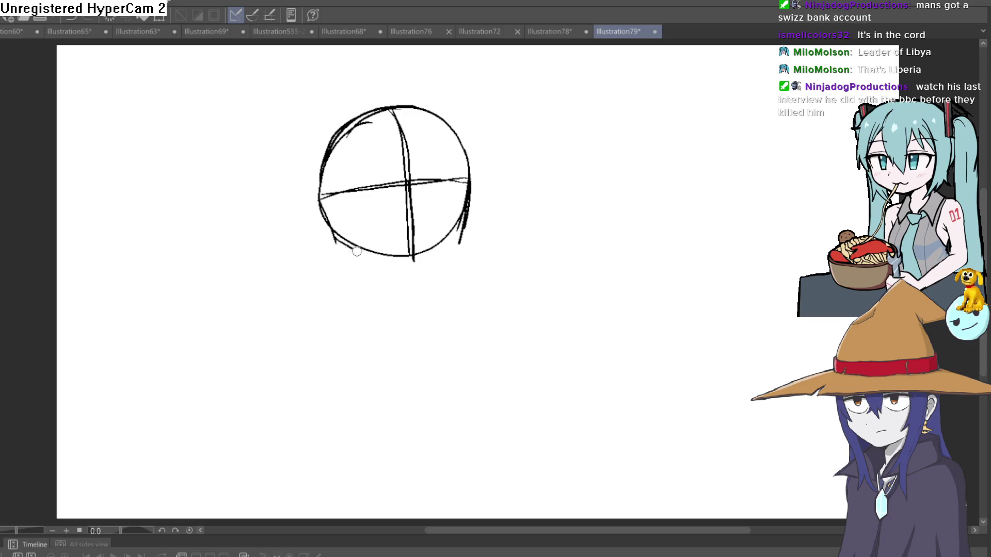
mouse_move(321, 203)
mouse_down()
mouse_move(345, 262)
mouse_move(417, 278)
mouse_move(451, 244)
mouse_up()
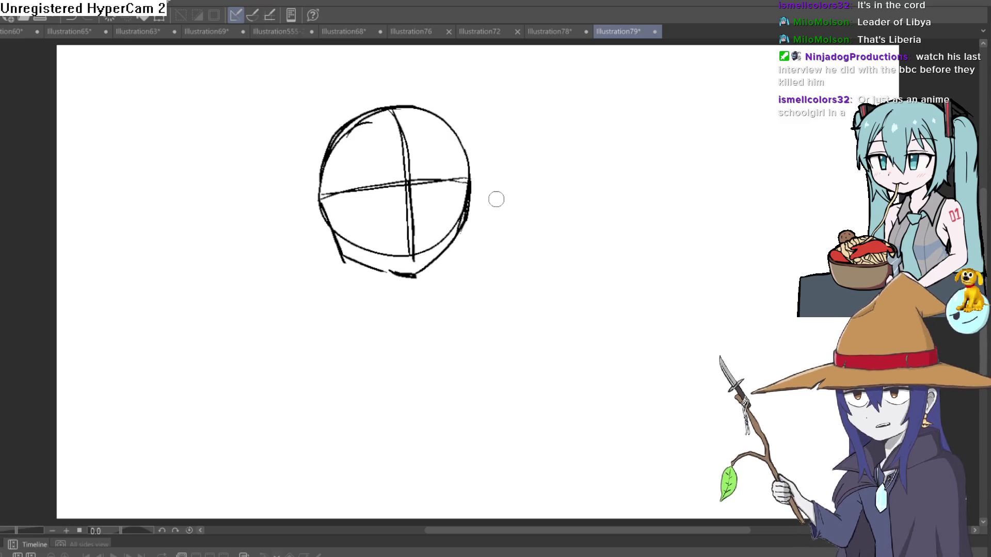
Redraw the head's vertical and horizontal cross guidelines and thicken its left outline.
mouse_move(475, 219)
mouse_down()
mouse_move(531, 177)
mouse_move(498, 160)
mouse_up()
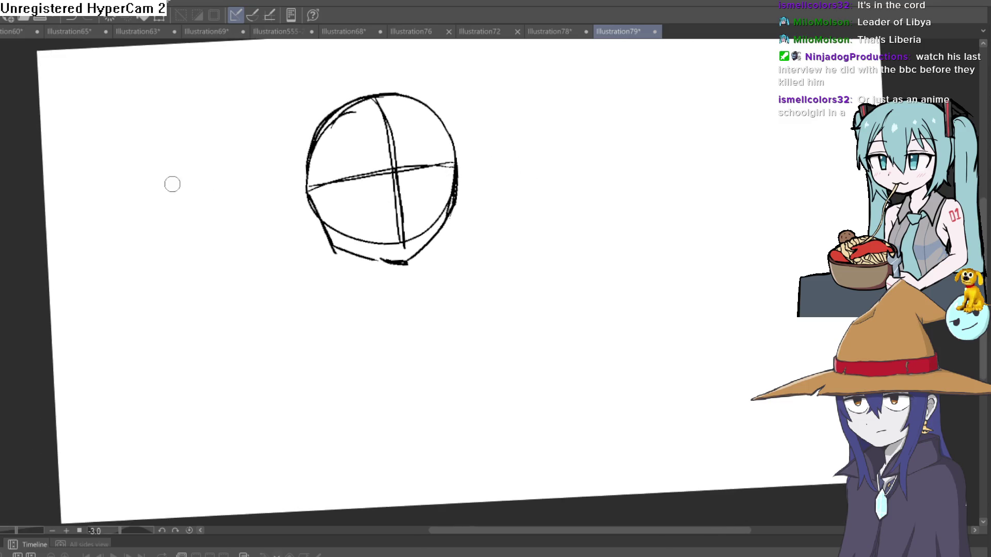
scroll(413, 155, up, 2)
mouse_move(339, 85)
mouse_down()
mouse_move(381, 243)
mouse_move(381, 345)
mouse_up()
drag(230, 239, 467, 189)
drag(361, 205, 247, 236)
mouse_move(258, 110)
mouse_down()
mouse_move(216, 206)
mouse_move(240, 268)
mouse_up()
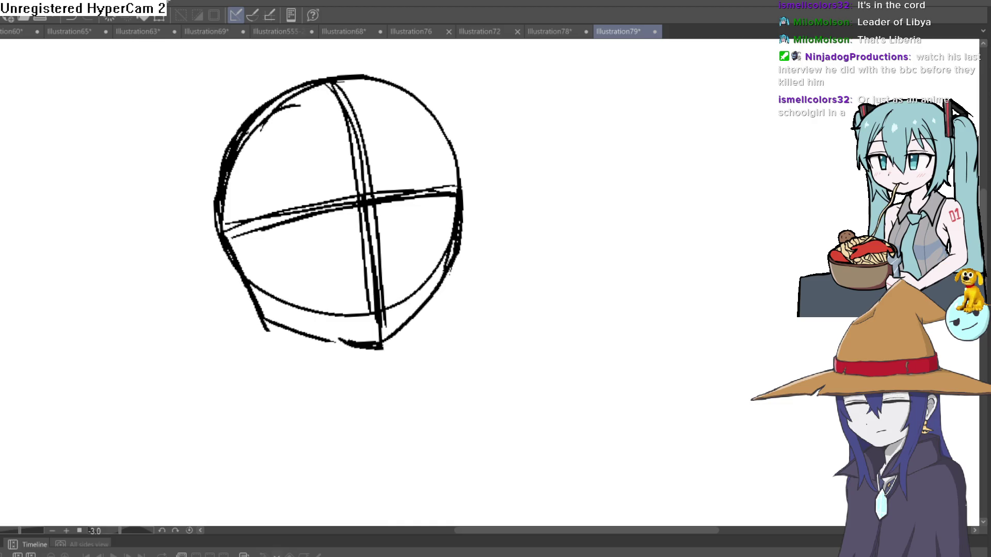
Sketch the lower-right jawline and an extra horizontal guideline, then start the neck.
drag(403, 288, 381, 223)
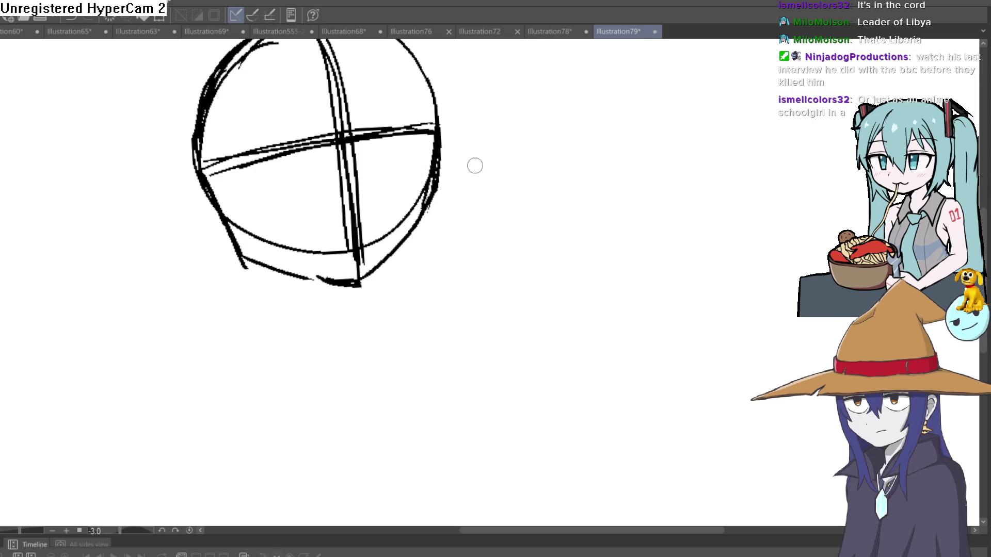
drag(475, 163, 420, 186)
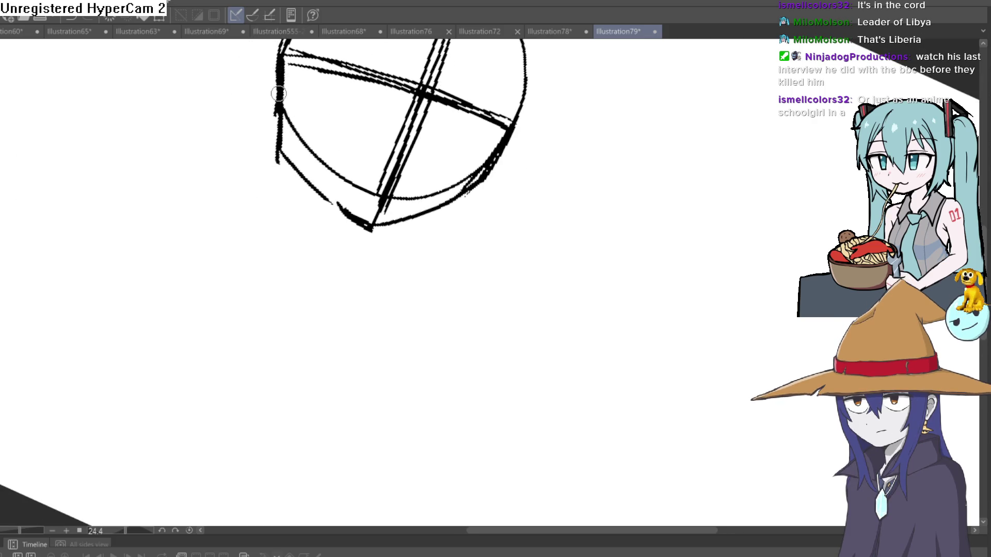
drag(348, 81, 282, 115)
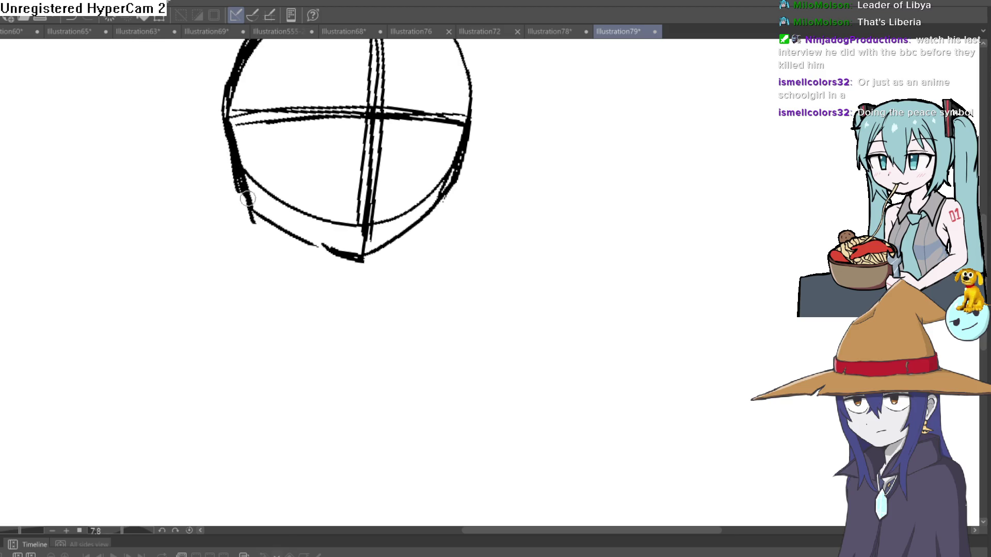
mouse_move(617, 163)
mouse_down()
mouse_move(589, 181)
mouse_move(599, 139)
mouse_up()
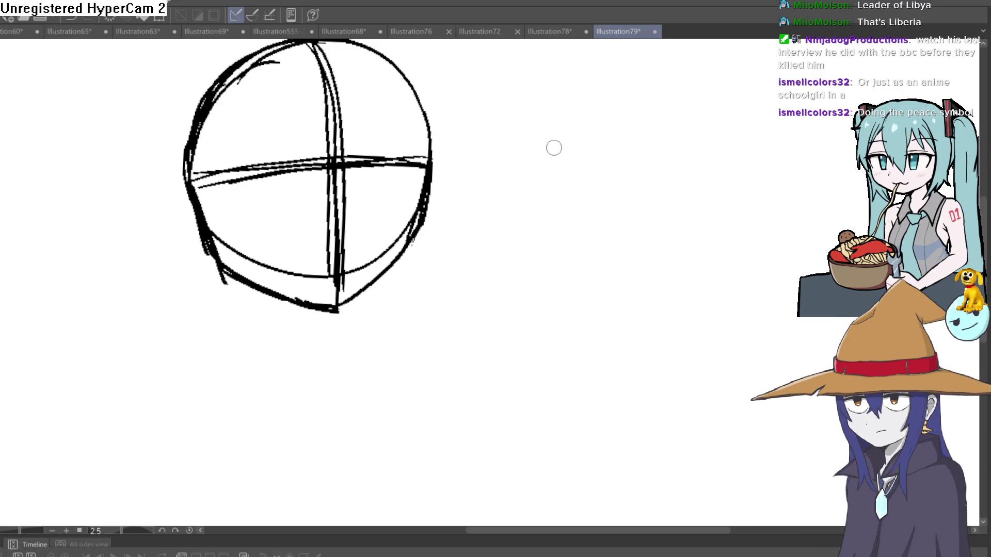
mouse_move(560, 133)
mouse_down()
mouse_move(551, 121)
mouse_move(571, 124)
mouse_move(566, 112)
mouse_move(553, 133)
mouse_up()
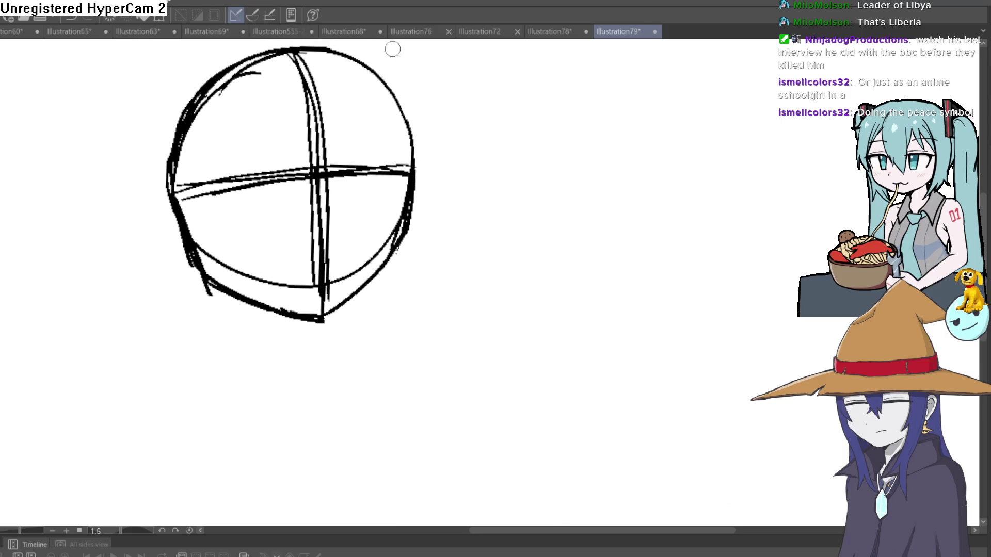
drag(397, 253, 325, 319)
drag(179, 208, 389, 180)
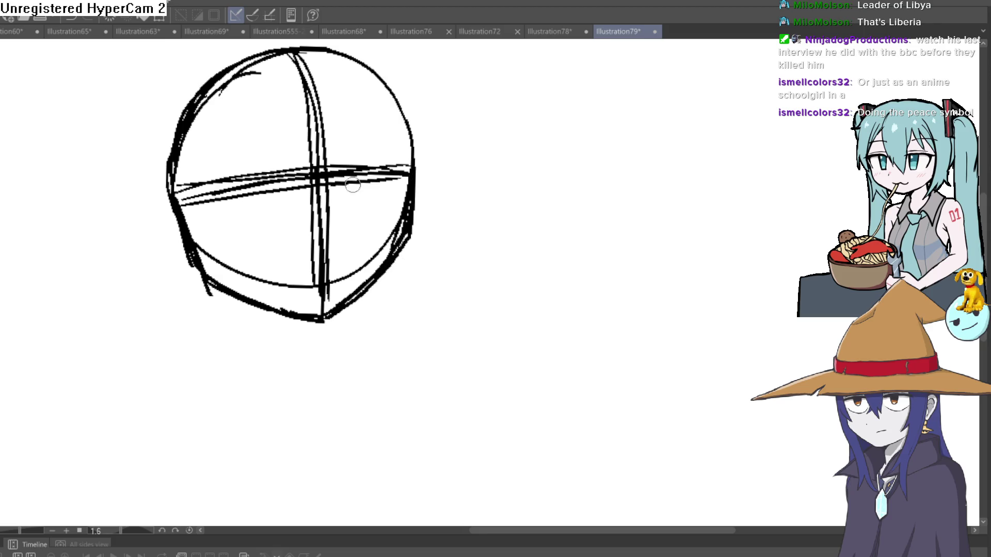
drag(441, 322, 419, 253)
drag(333, 232, 347, 258)
drag(252, 241, 247, 273)
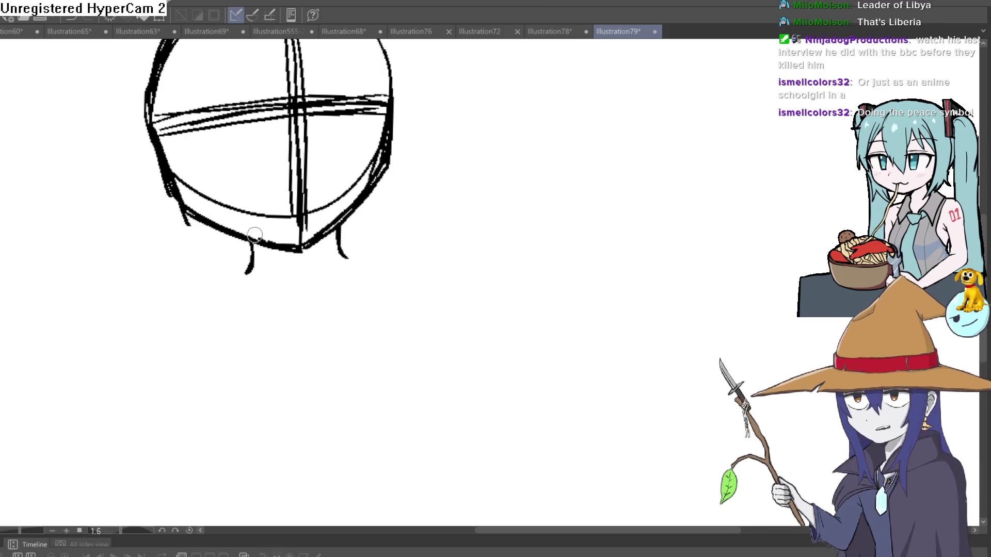
Redraw the left neck line and draw the right shoulder extending out from the neck.
key(ctrl+z)
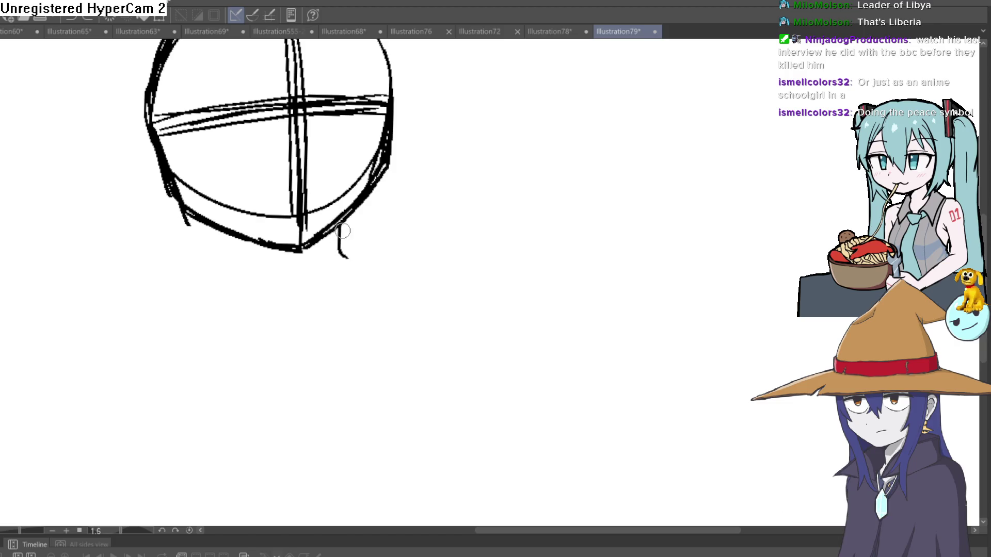
drag(247, 240, 250, 275)
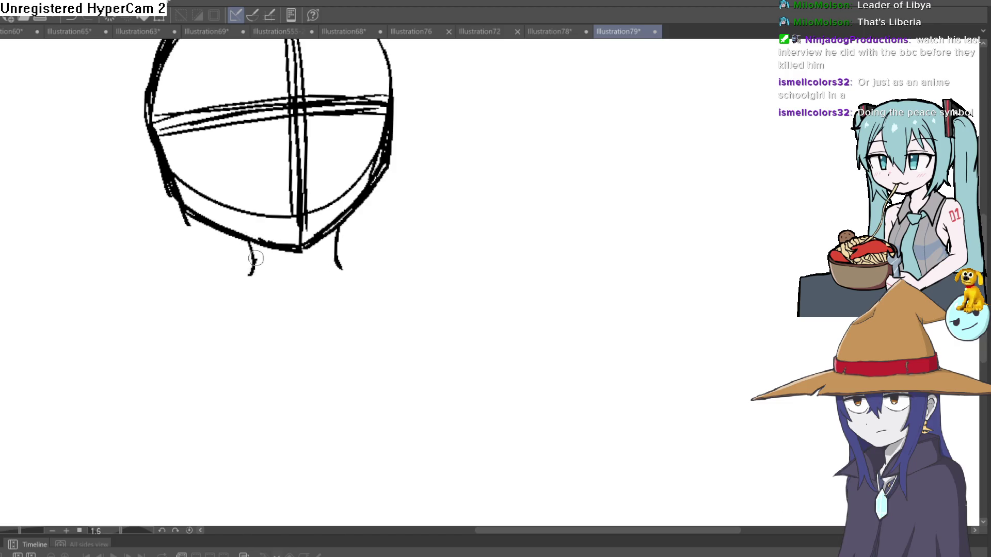
scroll(345, 139, down, 5)
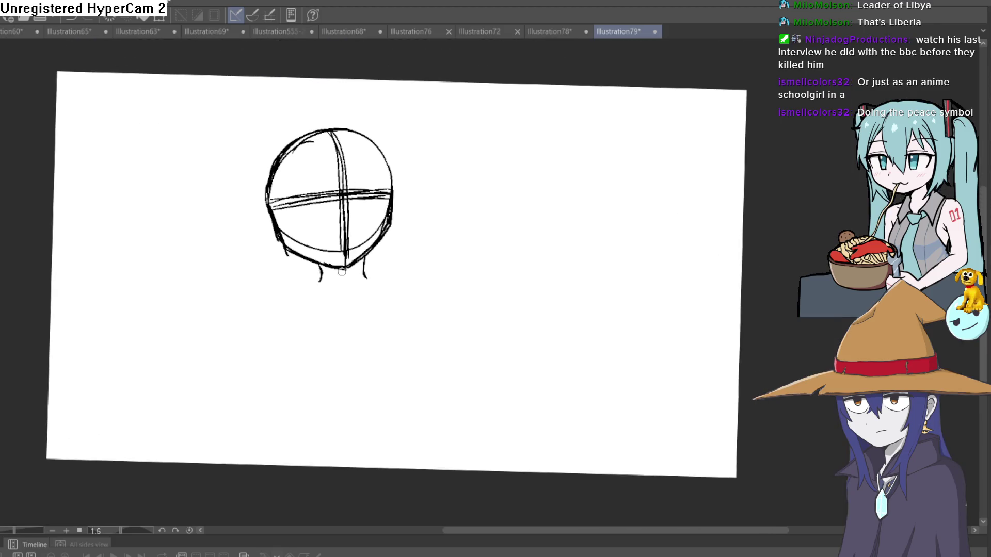
drag(333, 316, 343, 313)
scroll(361, 279, up, 3)
drag(336, 221, 401, 227)
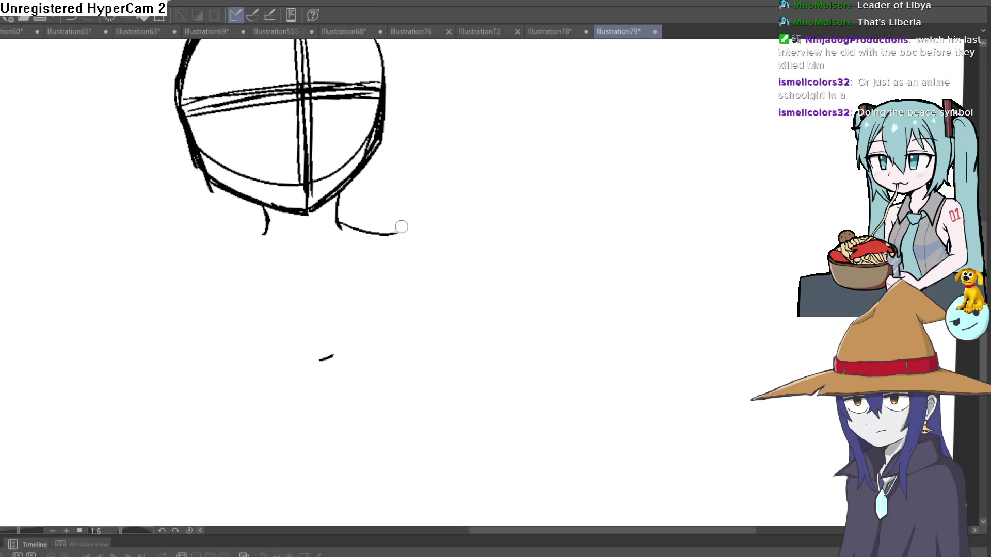
Sketch both sides of the torso down from the shoulders, lengthening the left outline.
drag(205, 253, 178, 335)
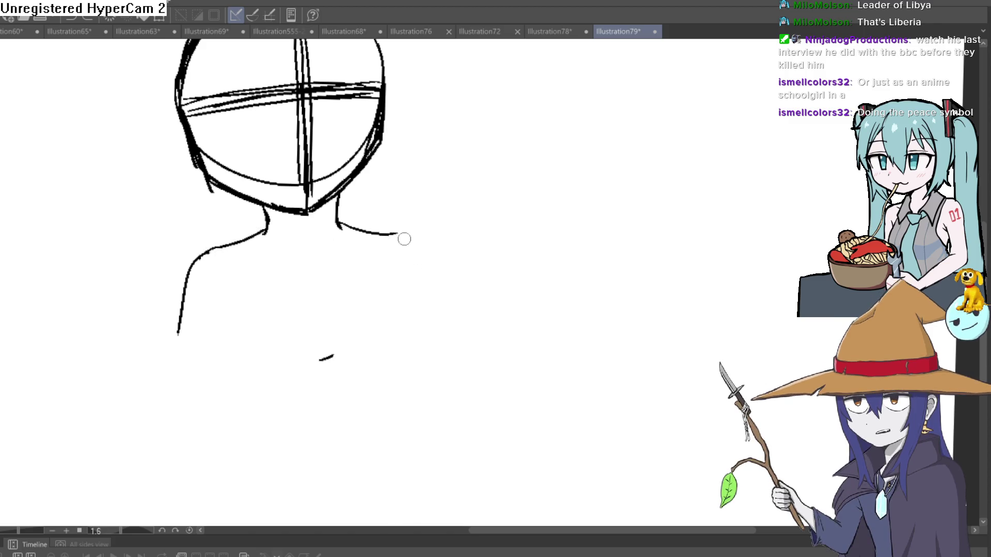
drag(413, 236, 463, 309)
key(ctrl+z)
mouse_move(392, 234)
mouse_down()
mouse_move(427, 231)
mouse_move(474, 345)
mouse_up()
scroll(421, 251, up, 2)
mouse_move(420, 250)
mouse_down()
mouse_move(423, 266)
mouse_move(398, 243)
mouse_move(450, 292)
mouse_move(471, 357)
mouse_up()
drag(217, 221, 113, 331)
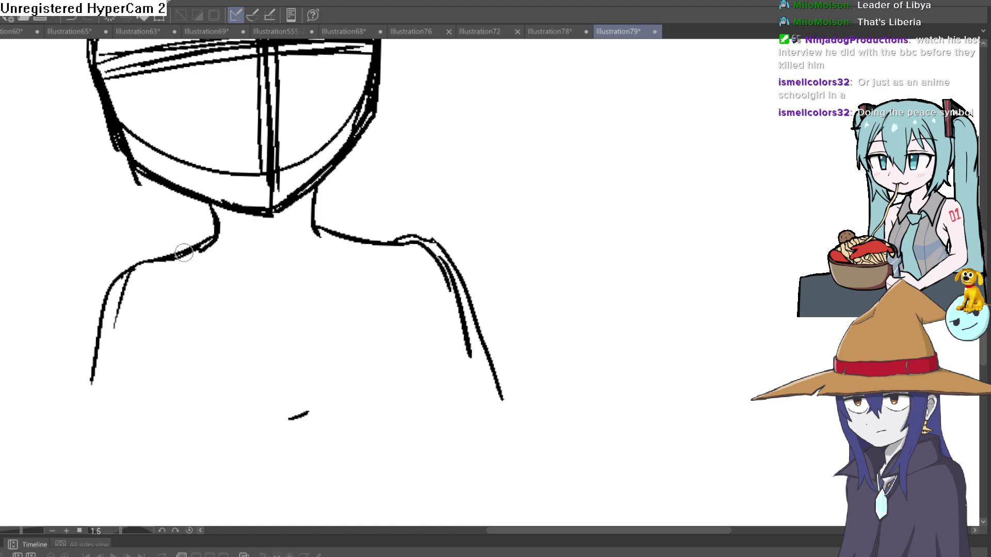
drag(165, 258, 101, 407)
drag(105, 335, 98, 462)
Start a doubled arm line on the right, running down and inward from the shoulder.
mouse_move(437, 303)
mouse_down()
mouse_move(402, 189)
mouse_move(482, 177)
mouse_move(333, 300)
mouse_move(317, 196)
mouse_up()
drag(332, 349, 314, 255)
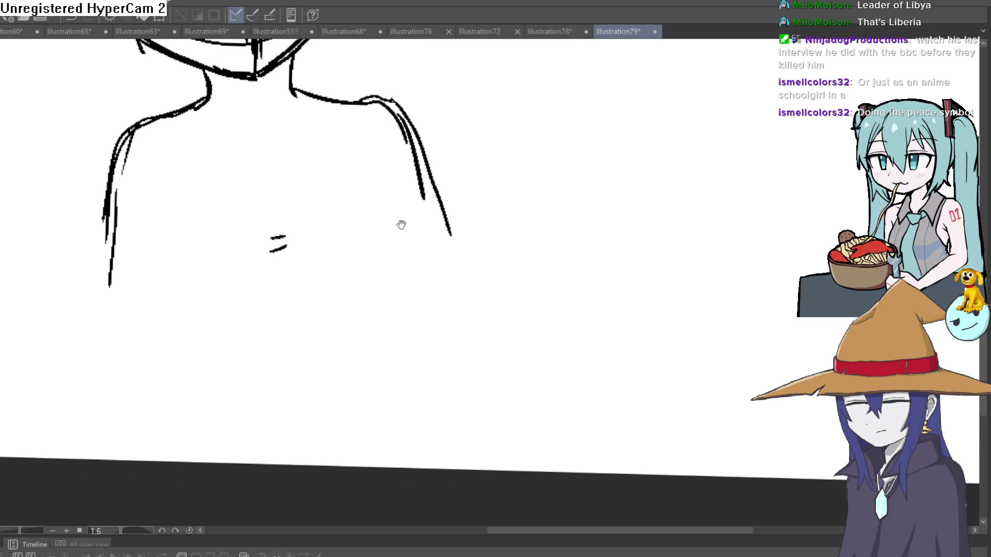
drag(401, 224, 412, 276)
drag(363, 195, 375, 330)
mouse_move(376, 198)
mouse_down()
mouse_move(380, 343)
mouse_move(400, 412)
mouse_up()
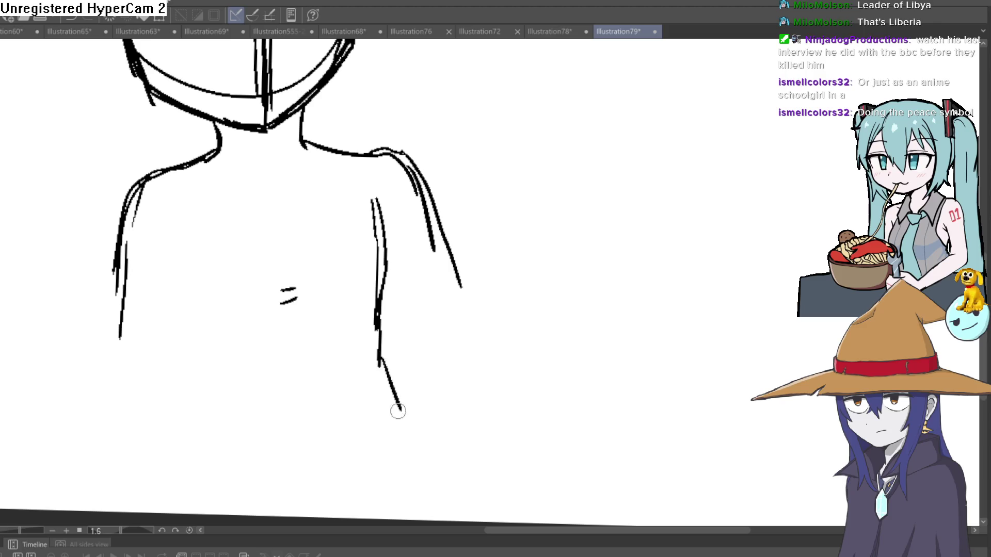
drag(425, 325, 488, 341)
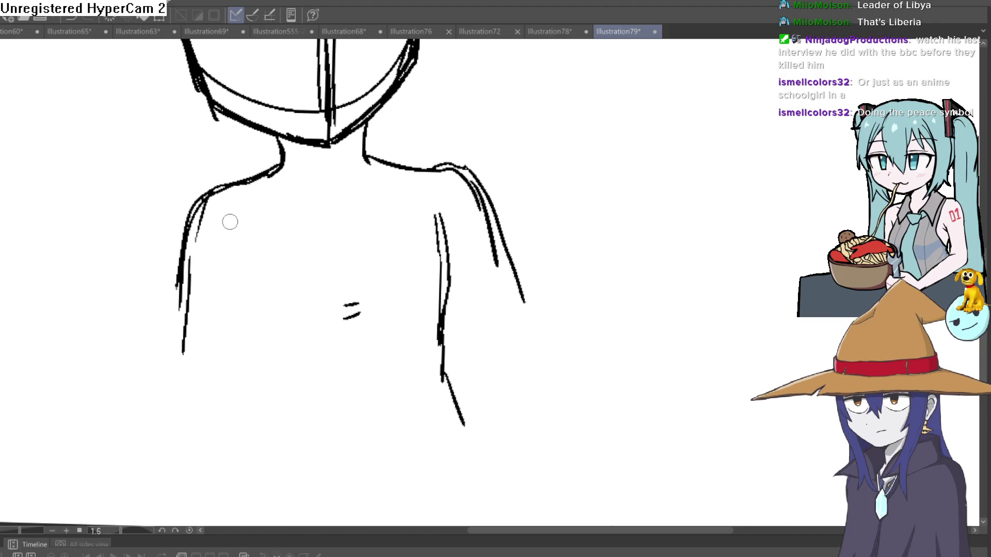
Sketch the inner edge of the left arm and redraw the right arm's outer edge.
drag(226, 230, 243, 295)
drag(225, 244, 244, 331)
mouse_move(238, 285)
mouse_down()
mouse_move(265, 386)
mouse_move(248, 407)
mouse_move(235, 482)
mouse_up()
scroll(540, 342, down, 3)
mouse_move(540, 342)
mouse_down()
mouse_move(528, 354)
mouse_move(472, 310)
mouse_move(413, 301)
mouse_move(436, 281)
mouse_move(452, 190)
mouse_up()
drag(397, 279, 416, 203)
key(ctrl+z)
key(ctrl+z)
drag(423, 310, 397, 189)
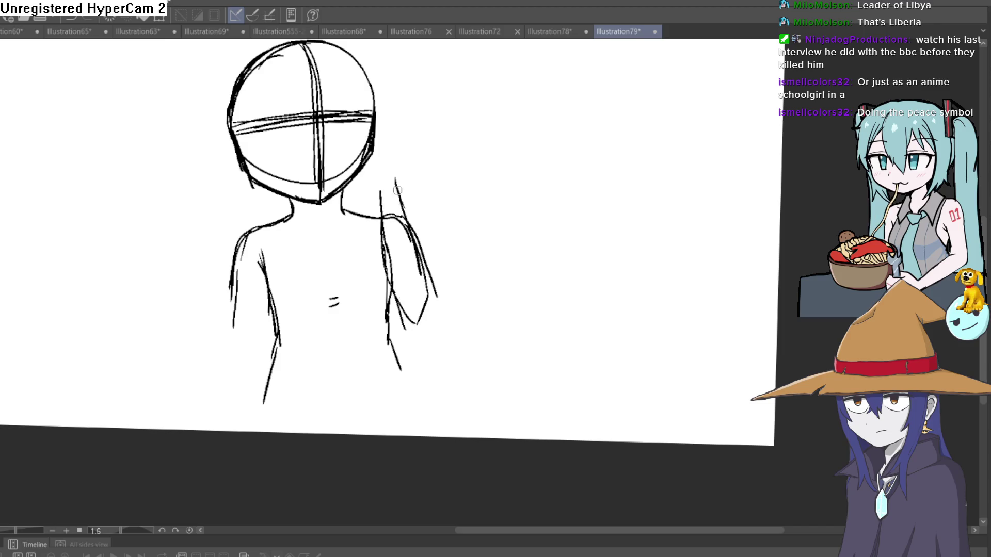
scroll(416, 203, up, 1)
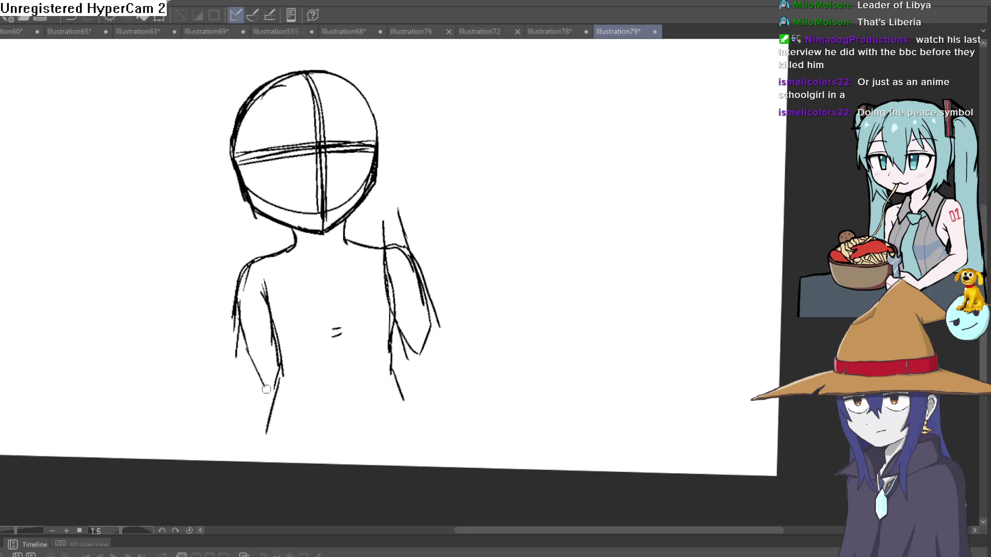
Redraw and reinforce the inner left arm, then add shoulder lines curving from the neck.
drag(255, 365, 262, 266)
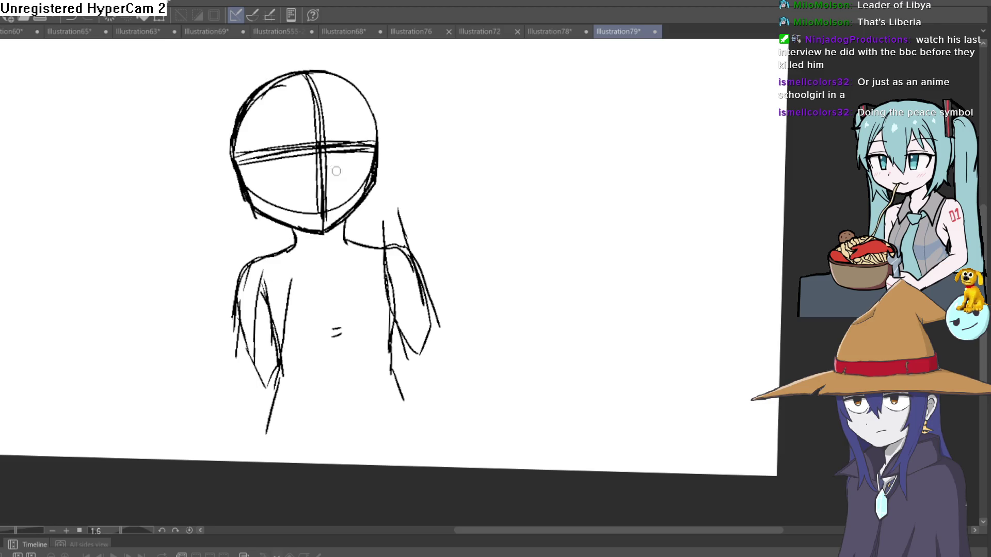
key(ctrl+z)
key(ctrl+z)
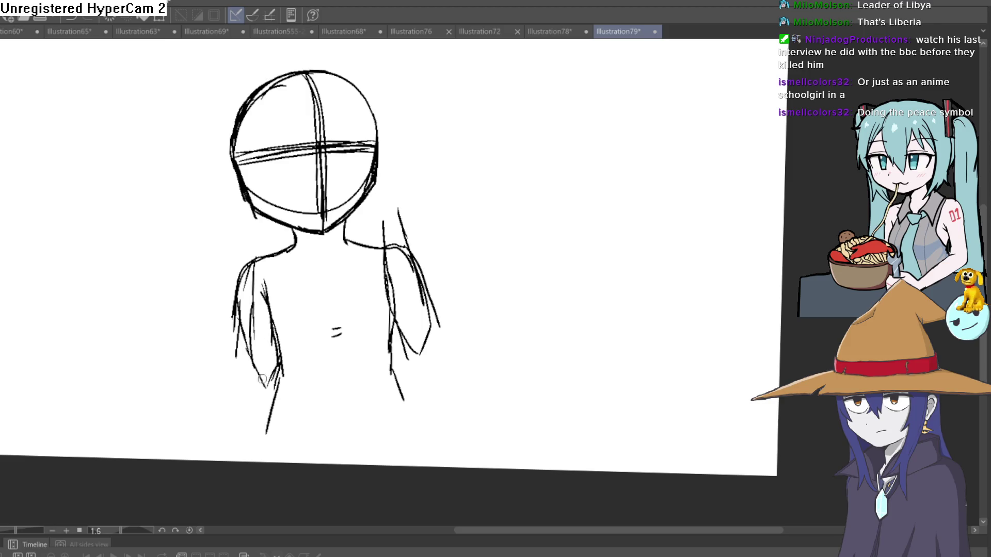
mouse_move(286, 335)
mouse_down()
mouse_move(267, 240)
mouse_move(267, 249)
mouse_up()
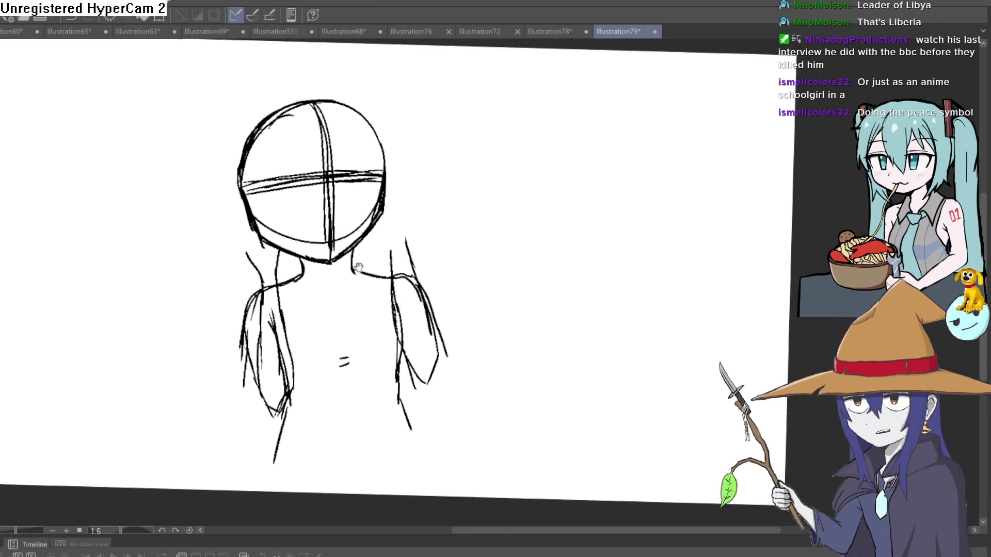
drag(348, 209, 363, 217)
mouse_move(286, 265)
mouse_down()
mouse_move(284, 227)
mouse_move(244, 190)
mouse_up()
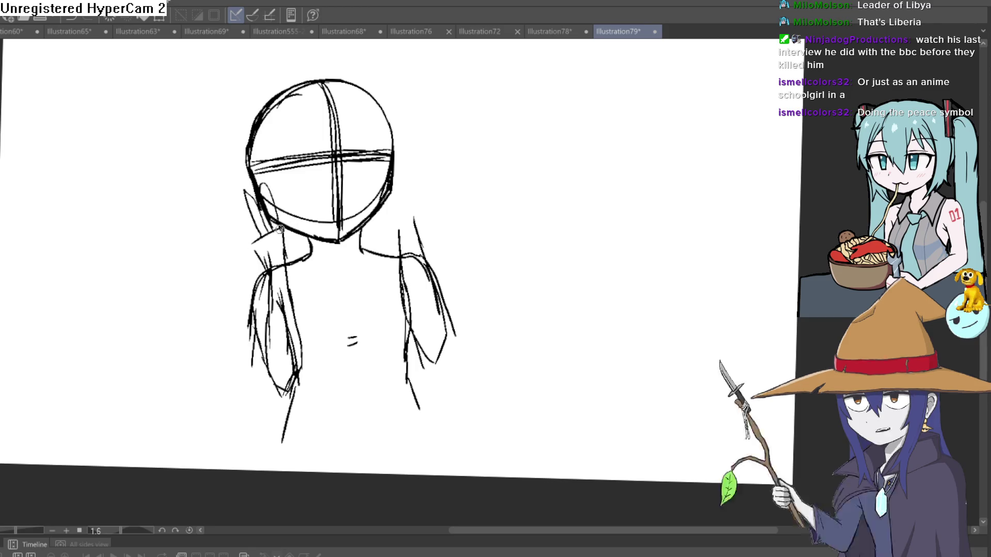
scroll(274, 232, up, 3)
mouse_move(292, 247)
mouse_down()
mouse_move(281, 204)
mouse_move(255, 216)
mouse_move(281, 242)
mouse_move(254, 200)
mouse_up()
drag(273, 247, 240, 203)
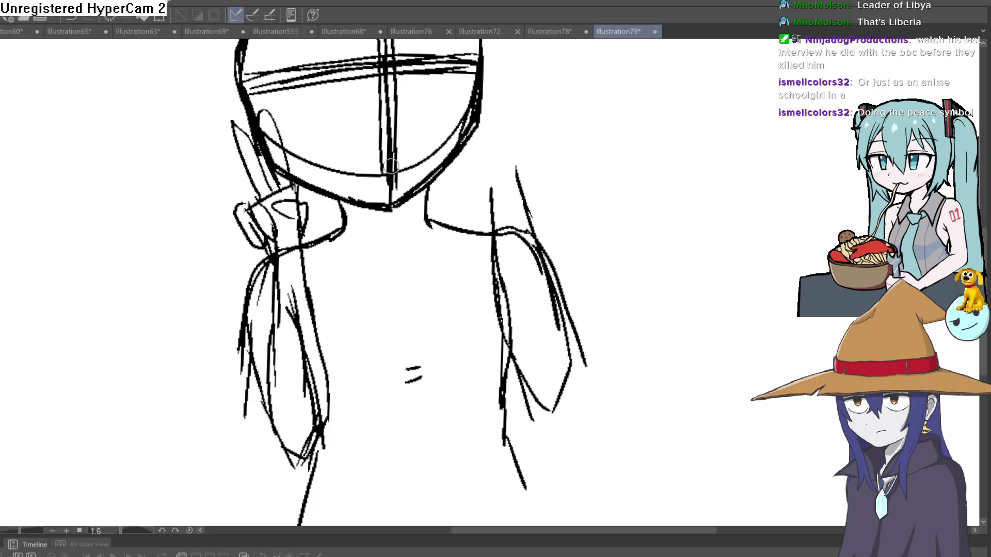
scroll(391, 166, down, 3)
scroll(480, 230, up, 2)
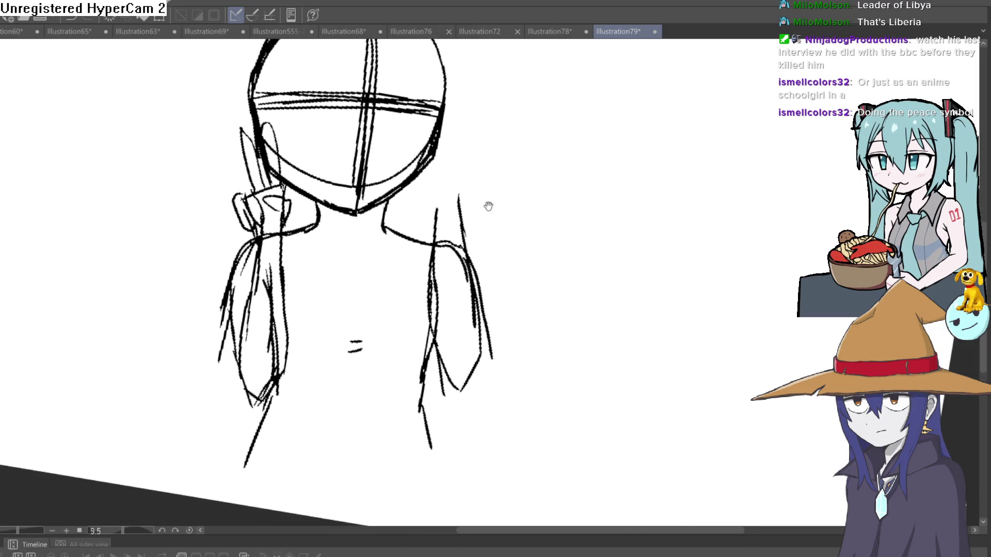
scroll(486, 212, up, 2)
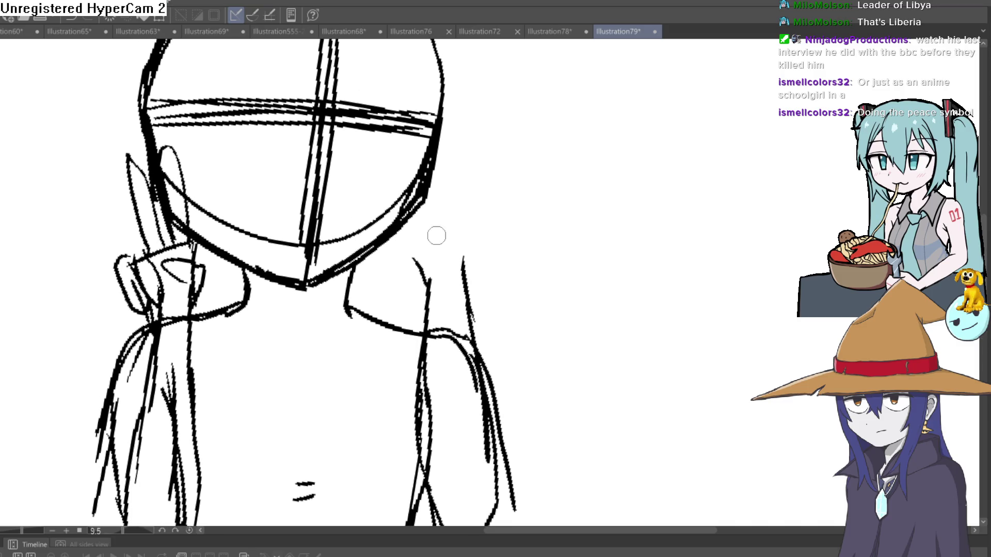
drag(422, 273, 441, 222)
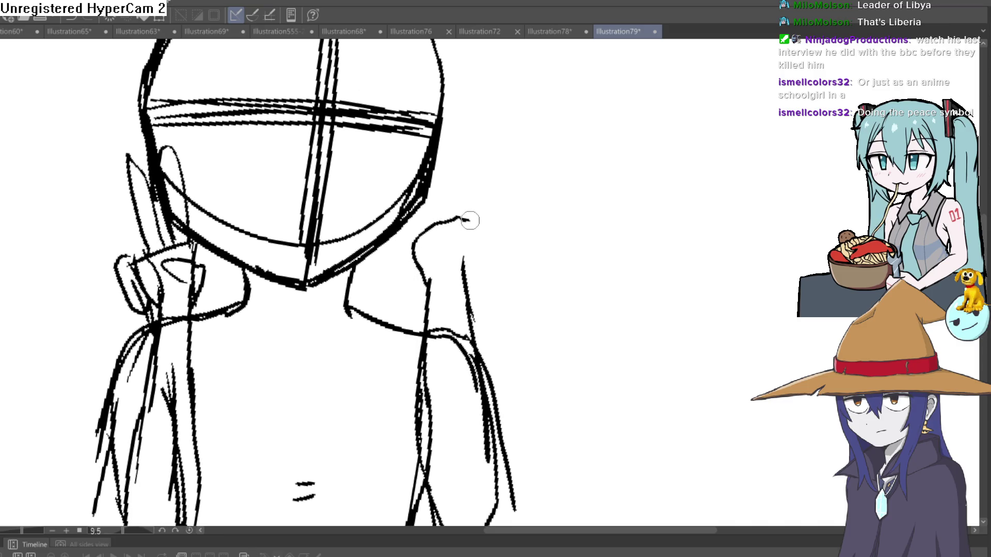
Undo the shoulder stroke and redraw it as a hand raised beside the right of the face.
key(ctrl+z)
mouse_move(428, 283)
mouse_down()
mouse_move(476, 220)
mouse_move(467, 264)
mouse_up()
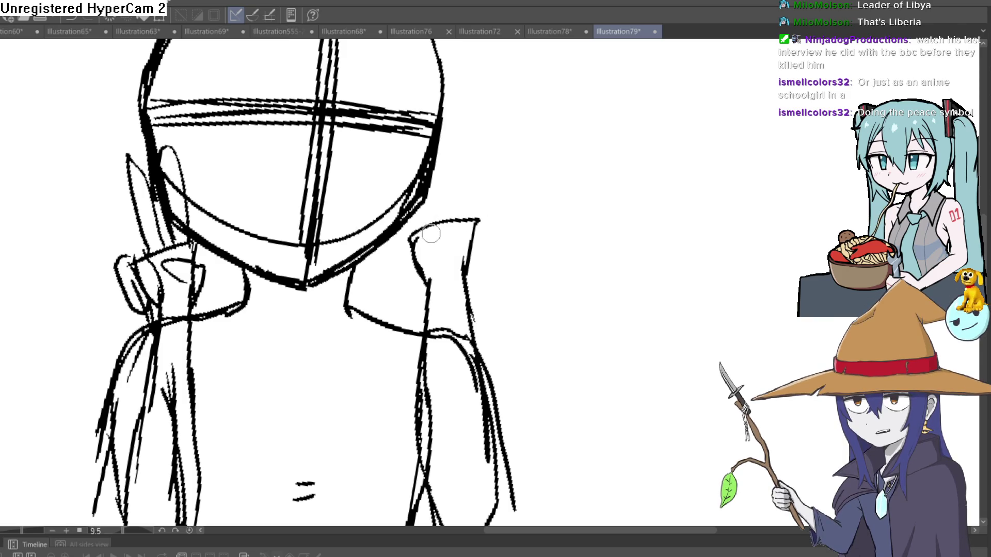
mouse_move(425, 279)
mouse_down()
mouse_move(439, 215)
mouse_move(467, 205)
mouse_up()
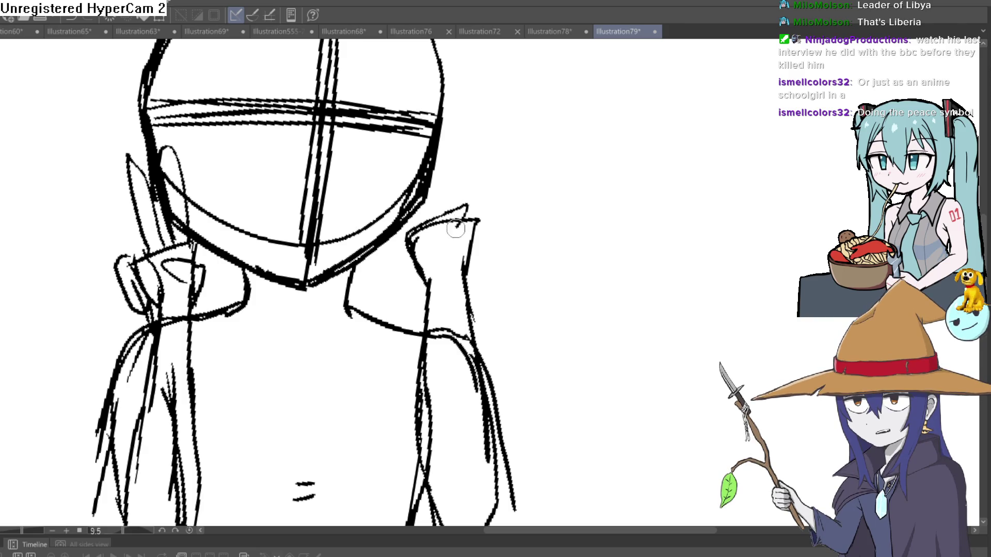
Sketch the first extended finger rising beside the head.
scroll(513, 202, up, 1)
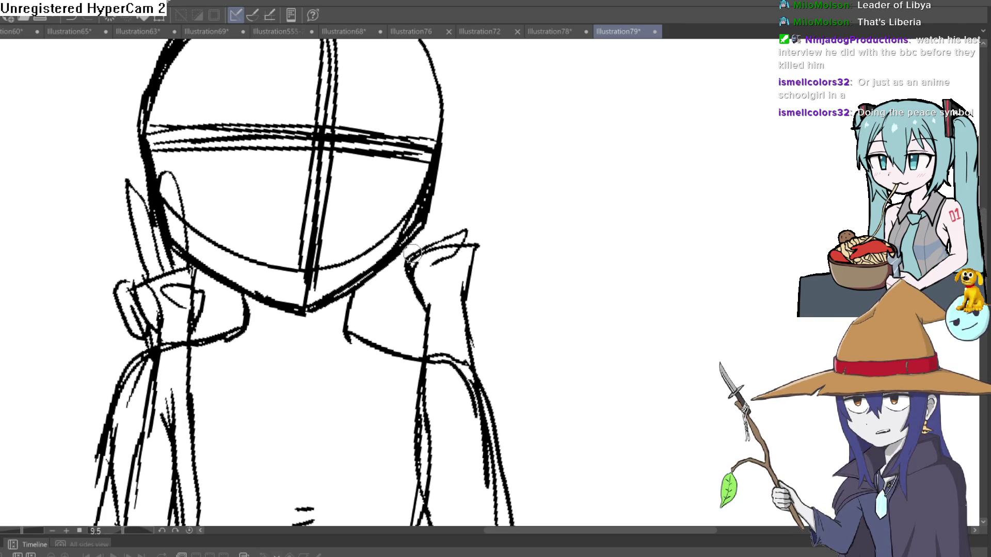
scroll(467, 212, down, 1)
drag(463, 211, 457, 238)
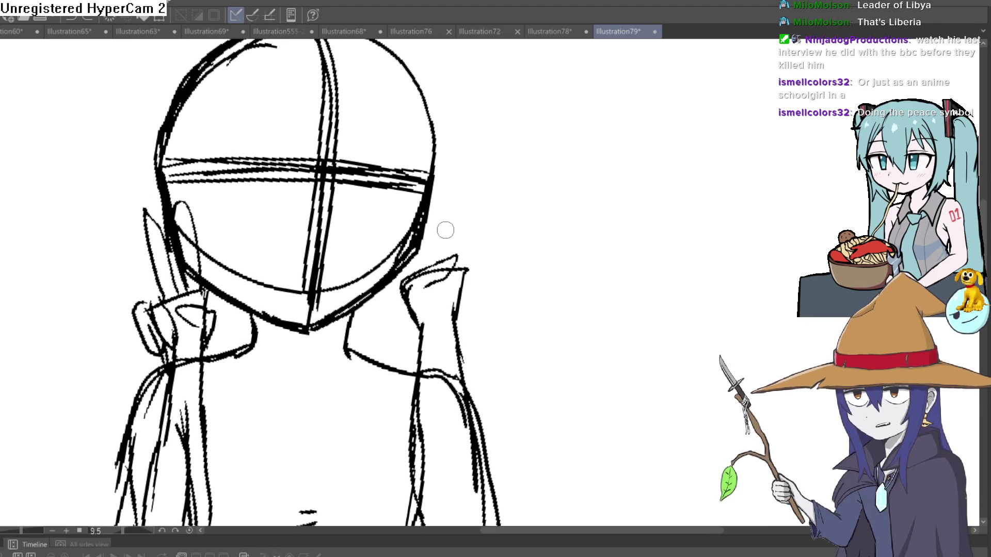
mouse_move(445, 228)
mouse_down()
mouse_move(456, 223)
mouse_move(449, 235)
mouse_up()
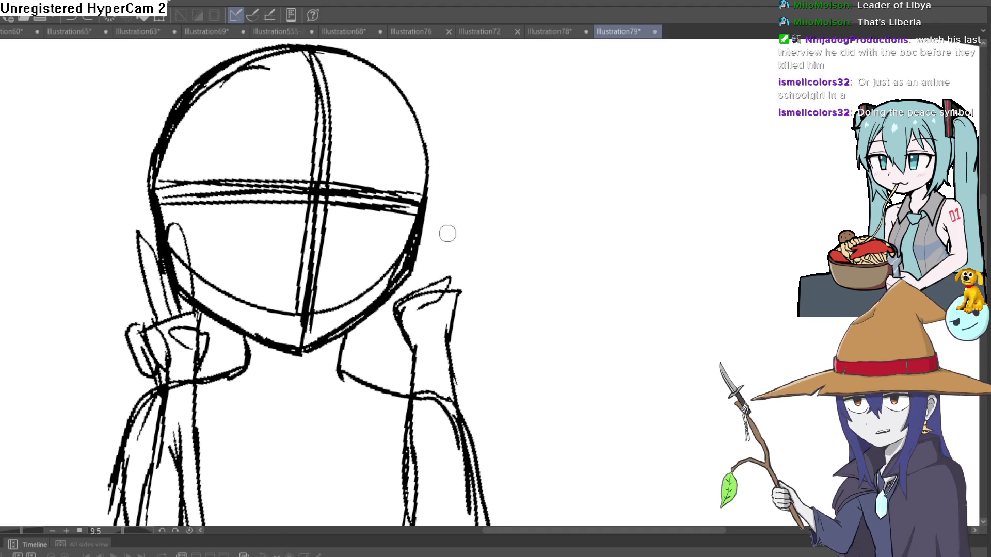
scroll(446, 235, up, 1)
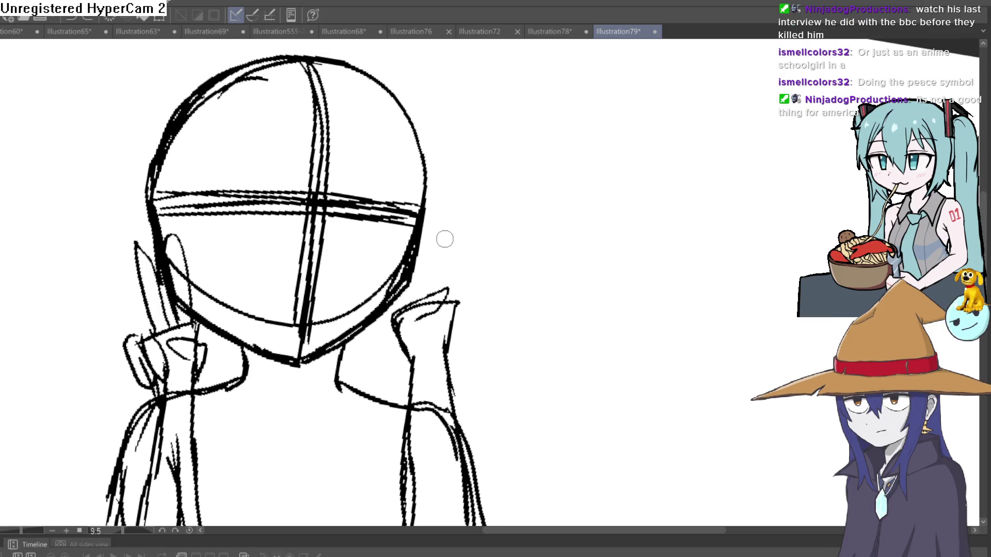
drag(402, 305, 426, 245)
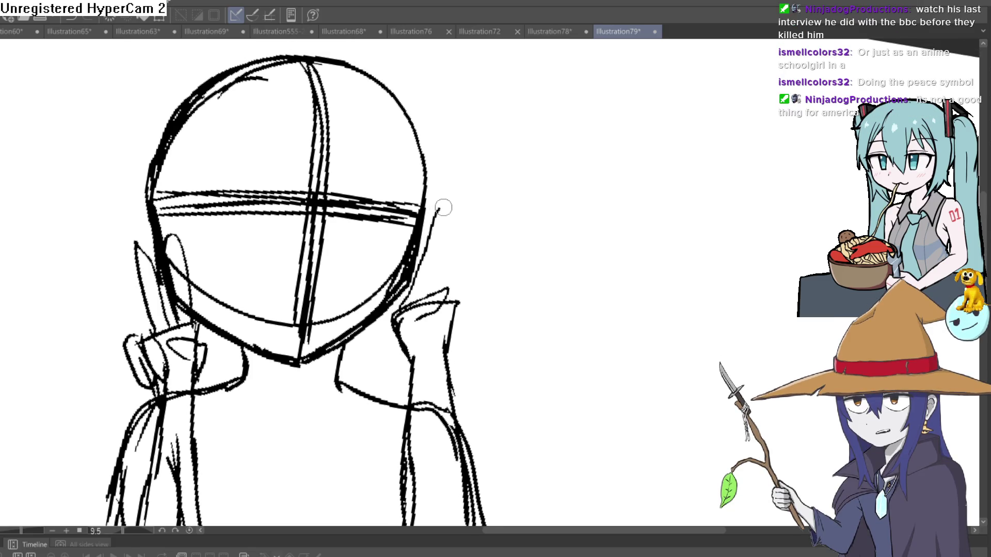
Add and thicken the second finger stroke to complete the V sign.
mouse_move(433, 284)
mouse_down()
mouse_move(424, 285)
mouse_move(454, 225)
mouse_move(459, 238)
mouse_up()
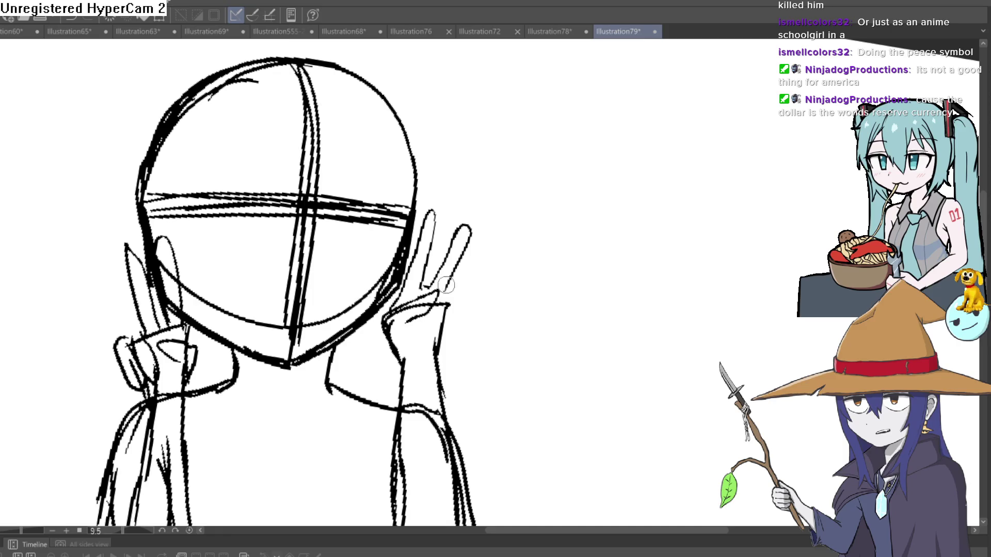
scroll(446, 284, up, 2)
mouse_move(415, 320)
mouse_down()
mouse_move(453, 260)
mouse_move(458, 310)
mouse_move(445, 270)
mouse_up()
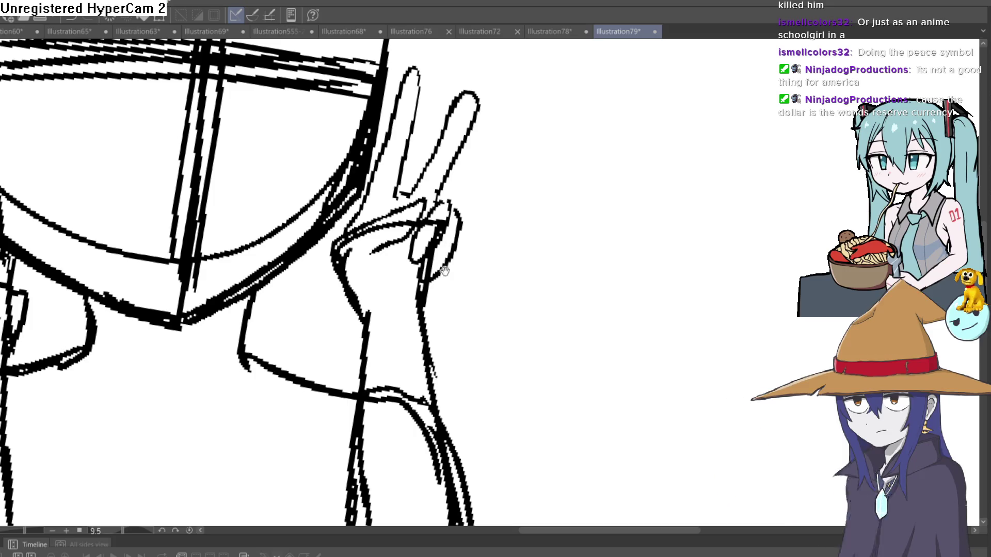
drag(416, 322, 426, 308)
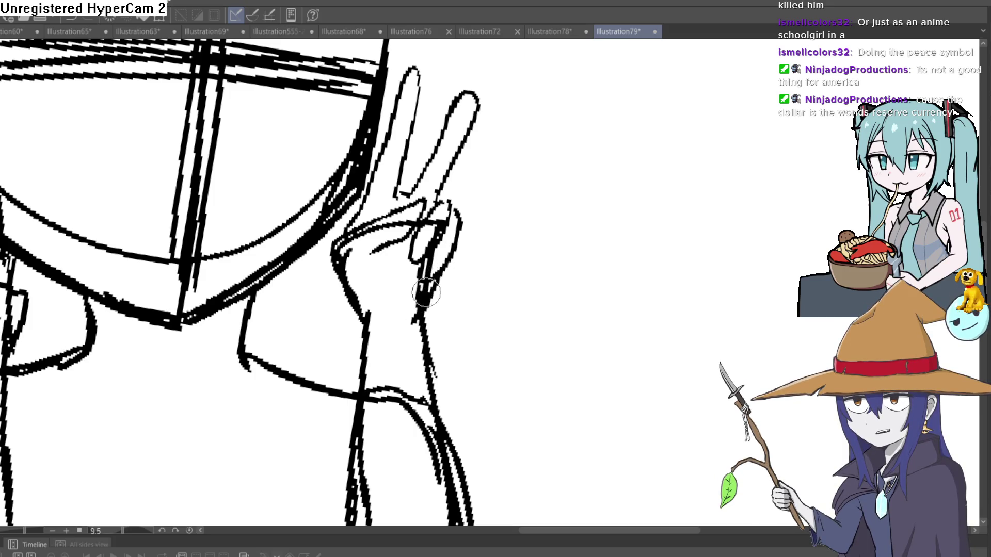
scroll(483, 249, down, 2)
mouse_move(482, 249)
mouse_down()
mouse_move(487, 308)
mouse_move(514, 248)
mouse_up()
scroll(380, 302, up, 1)
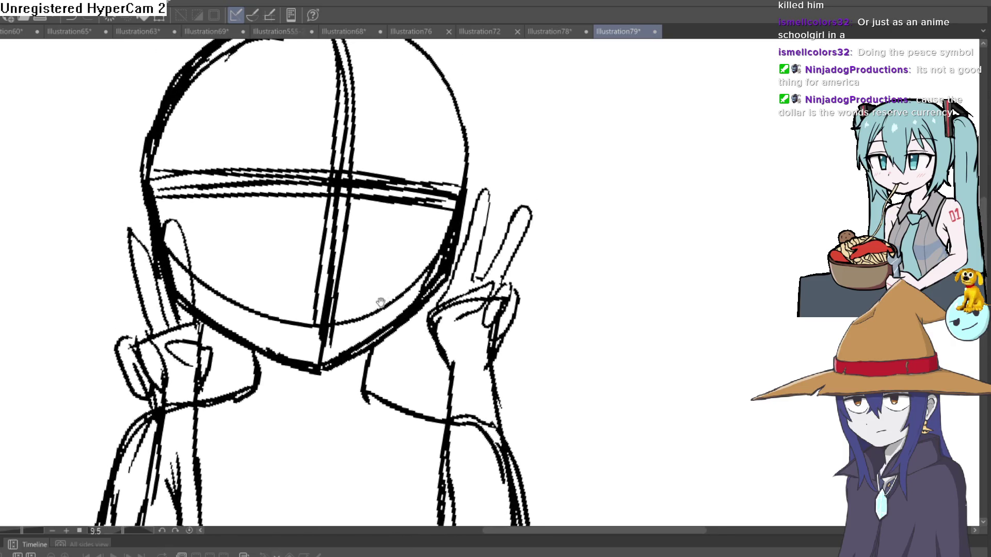
Draw flared strokes extending down the lower right side of the body.
scroll(380, 302, down, 2)
scroll(524, 197, up, 2)
drag(524, 197, 520, 305)
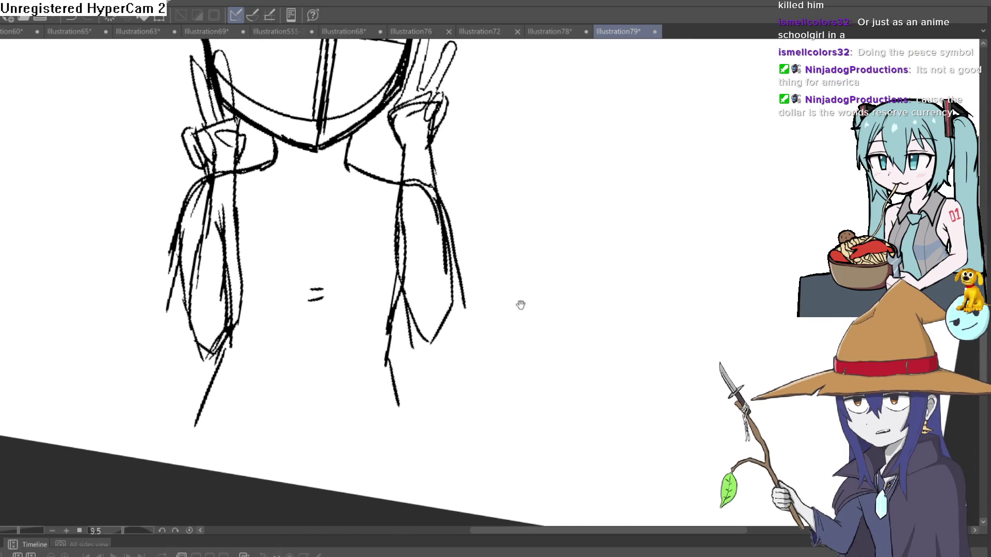
scroll(520, 305, down, 2)
scroll(449, 295, up, 3)
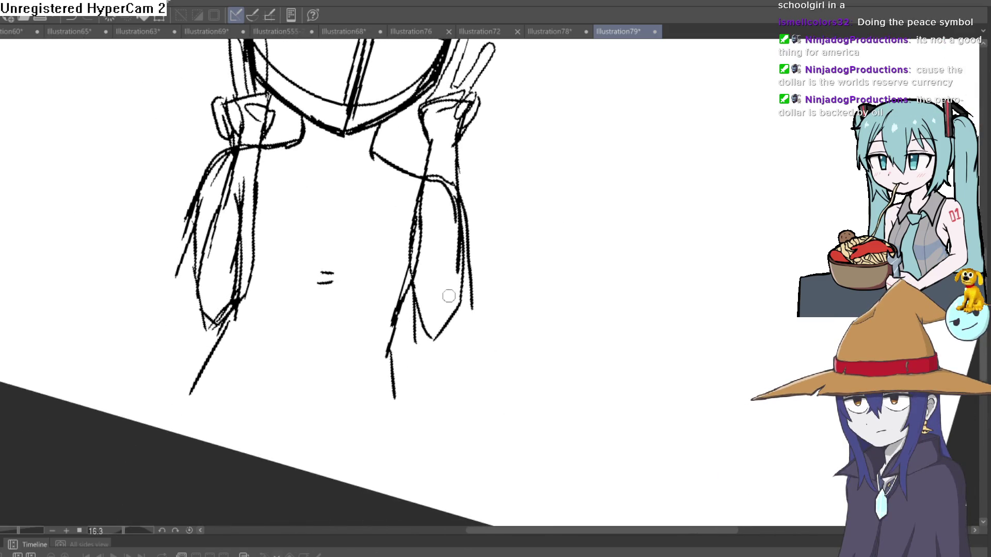
drag(394, 320, 368, 363)
drag(387, 322, 405, 396)
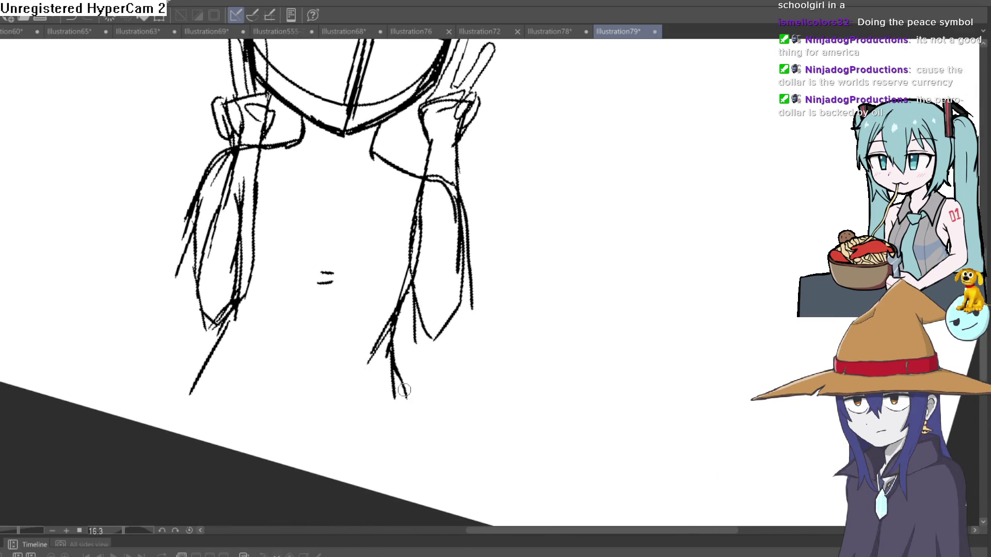
Add a short flared stroke at the lower left and a curved skirt hem.
scroll(519, 274, down, 2)
mouse_move(520, 274)
mouse_down()
mouse_move(538, 303)
mouse_move(526, 261)
mouse_up()
scroll(526, 262, up, 2)
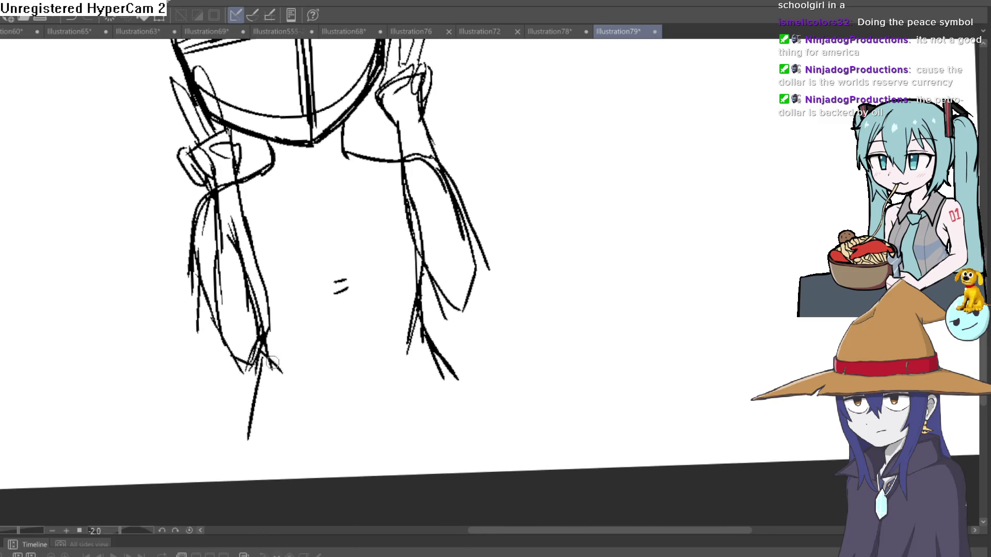
mouse_move(258, 361)
mouse_down()
mouse_move(231, 445)
mouse_move(239, 449)
mouse_move(252, 426)
mouse_up()
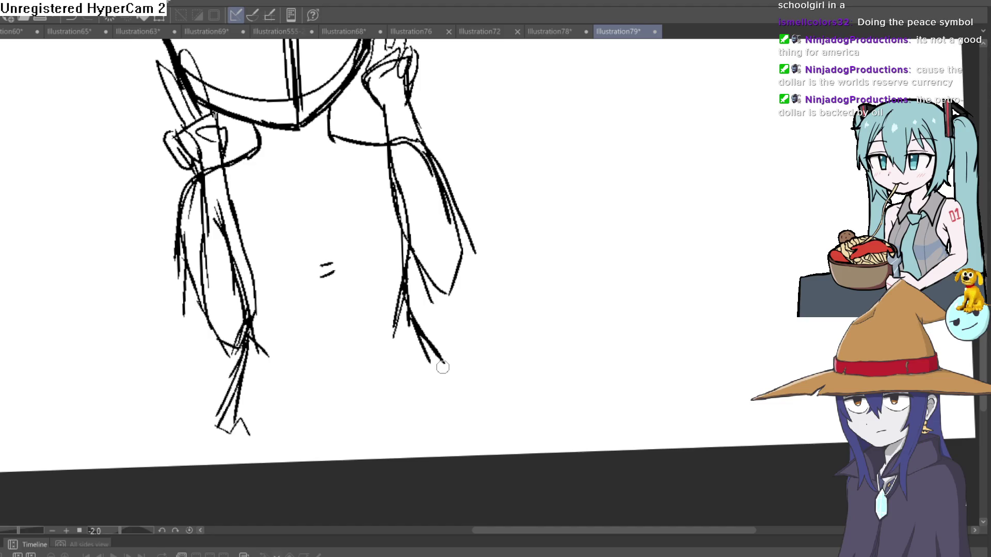
mouse_move(443, 366)
mouse_down()
mouse_move(359, 442)
mouse_move(251, 439)
mouse_up()
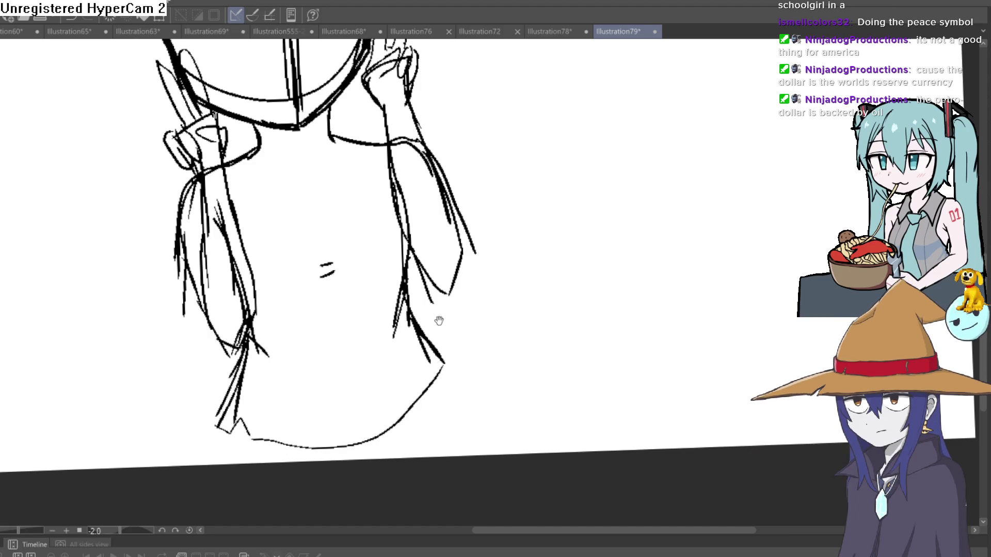
Rotate the canvas back toward level and zoom out to see the whole figure.
drag(439, 321, 437, 306)
drag(533, 184, 481, 279)
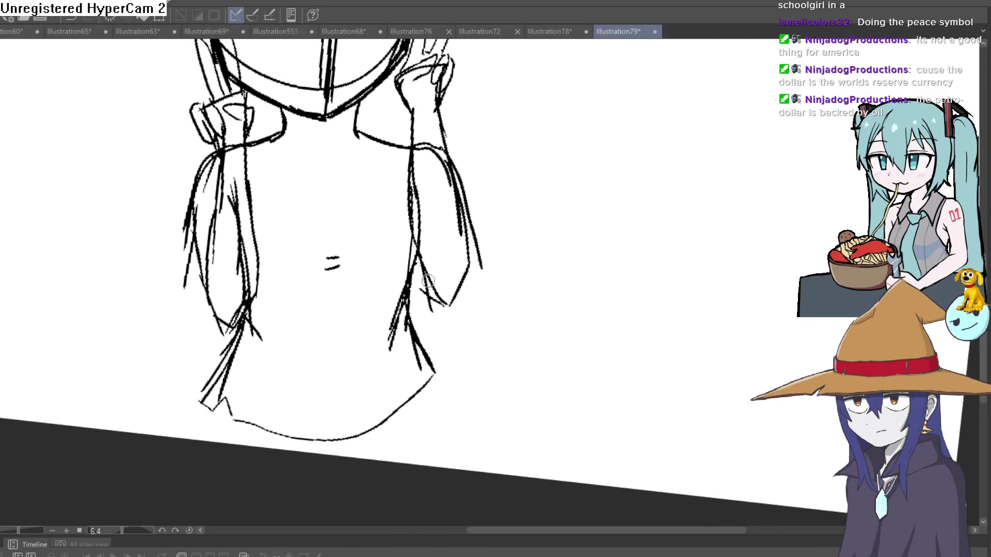
mouse_move(545, 248)
mouse_down()
mouse_move(535, 219)
mouse_move(546, 254)
mouse_move(549, 190)
mouse_move(547, 212)
mouse_move(537, 155)
mouse_up()
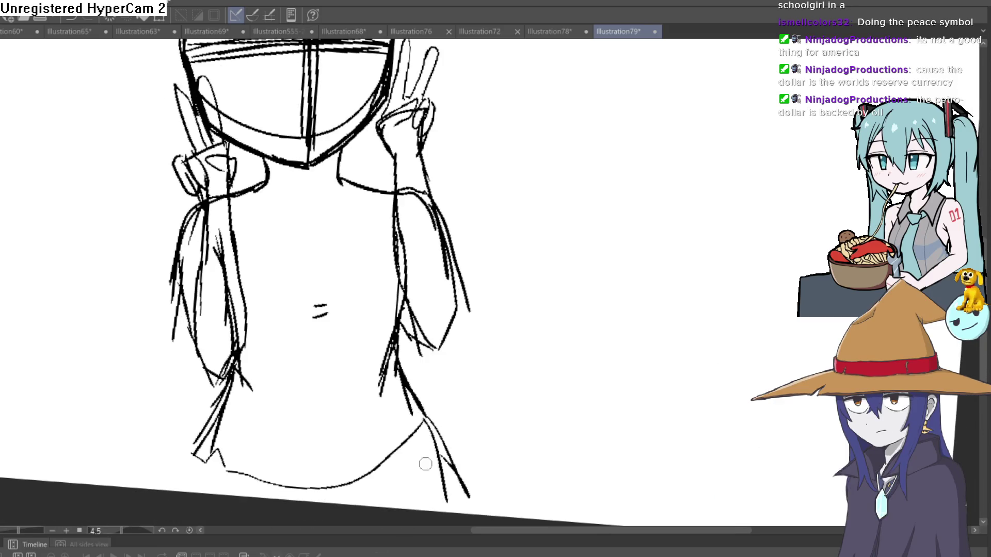
drag(390, 496, 409, 260)
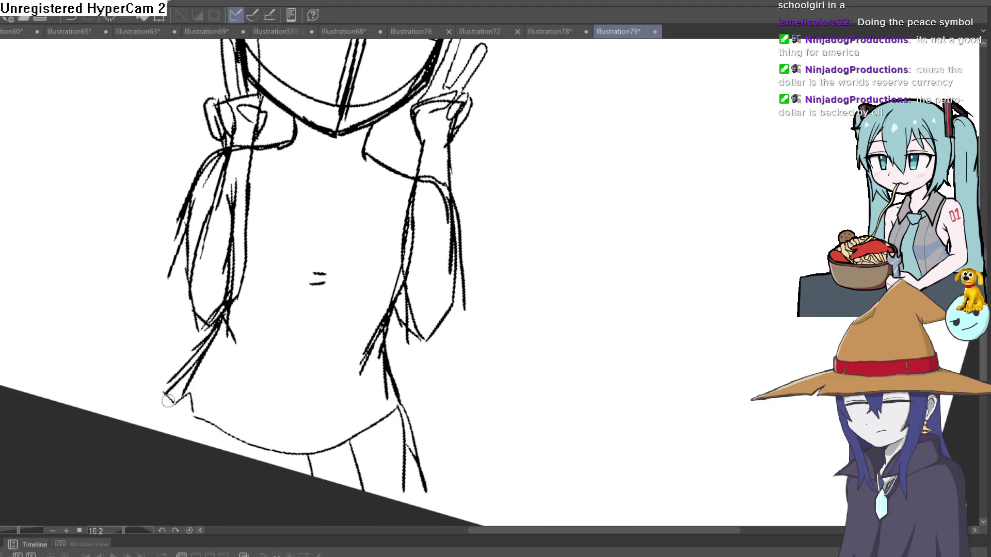
scroll(409, 260, down, 5)
mouse_move(511, 206)
mouse_down()
mouse_move(605, 236)
mouse_move(562, 236)
mouse_move(562, 257)
mouse_move(541, 230)
mouse_up()
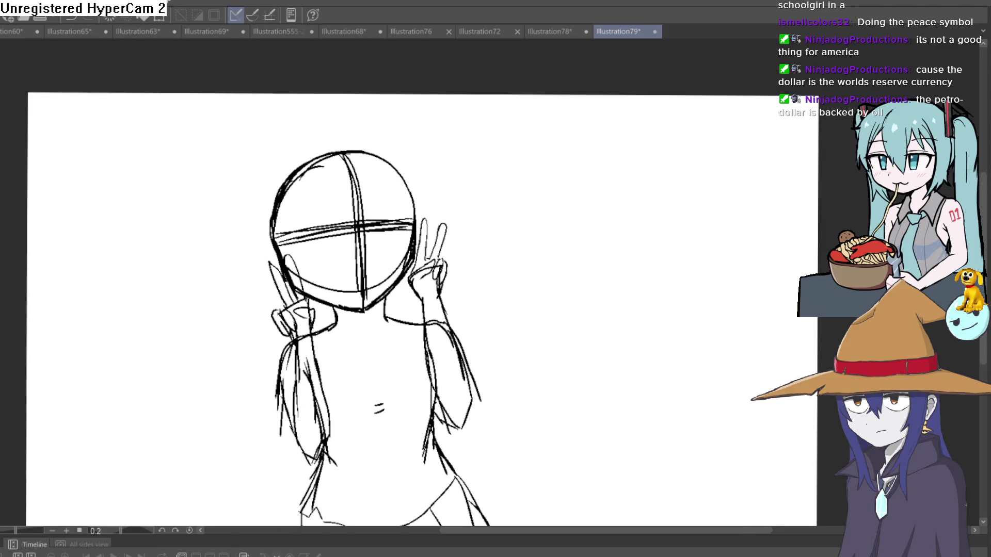
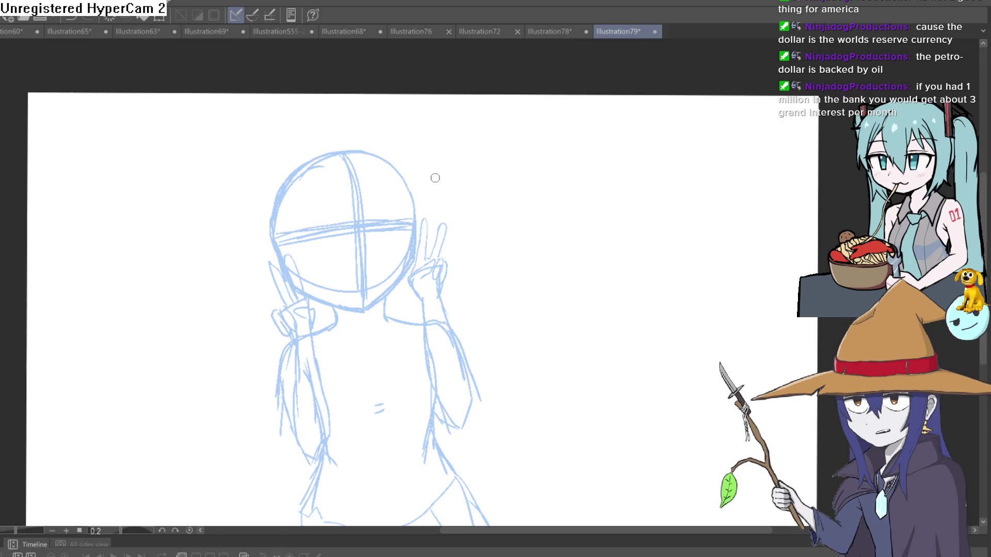
Ink the long jaw line and the curve of the head outline after undoing two stray strokes.
scroll(412, 202, up, 3)
mouse_move(449, 199)
mouse_down()
mouse_move(445, 254)
mouse_move(440, 218)
mouse_up()
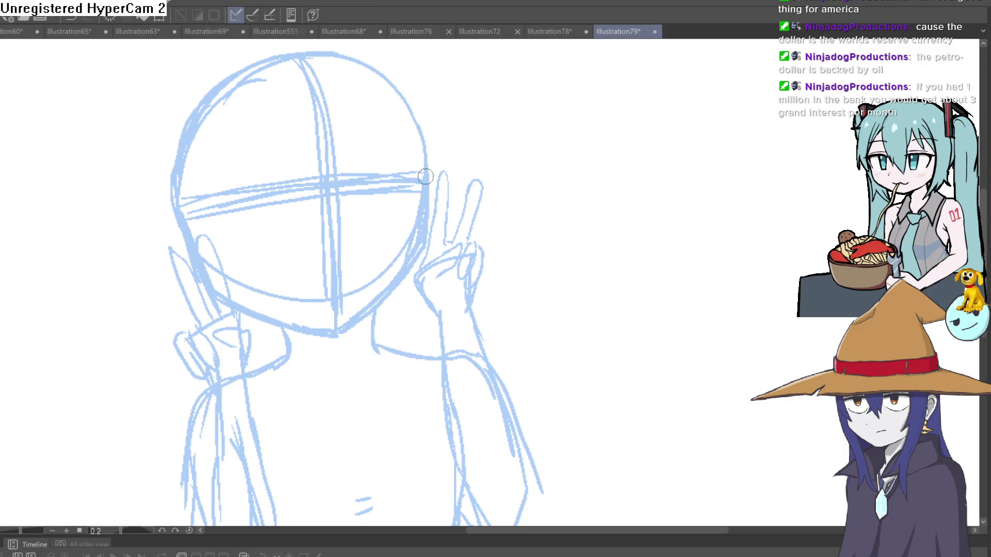
key(ctrl+z)
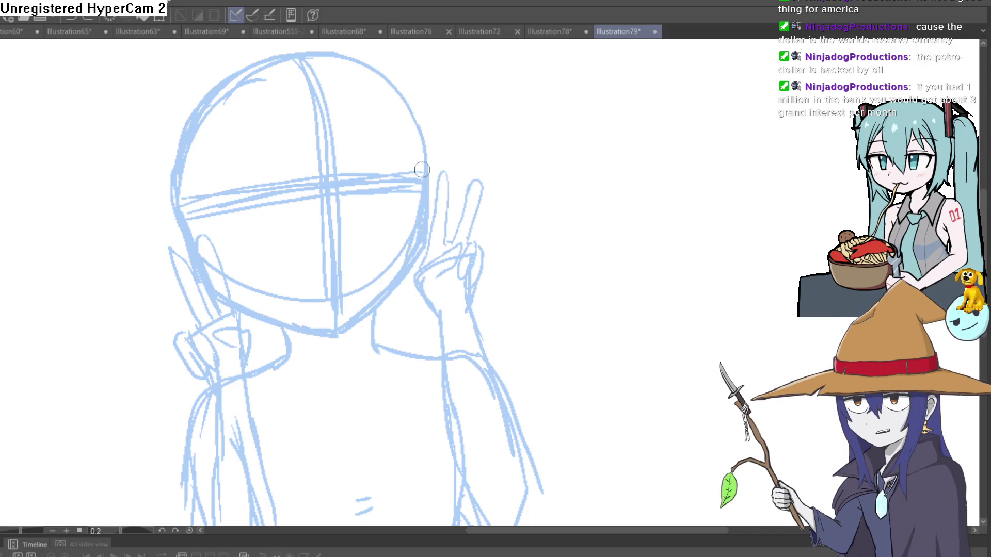
key(ctrl+z)
mouse_move(427, 165)
mouse_down()
mouse_move(421, 228)
mouse_move(341, 326)
mouse_up()
mouse_move(524, 226)
mouse_down()
mouse_move(511, 210)
mouse_move(418, 274)
mouse_up()
drag(405, 217, 447, 150)
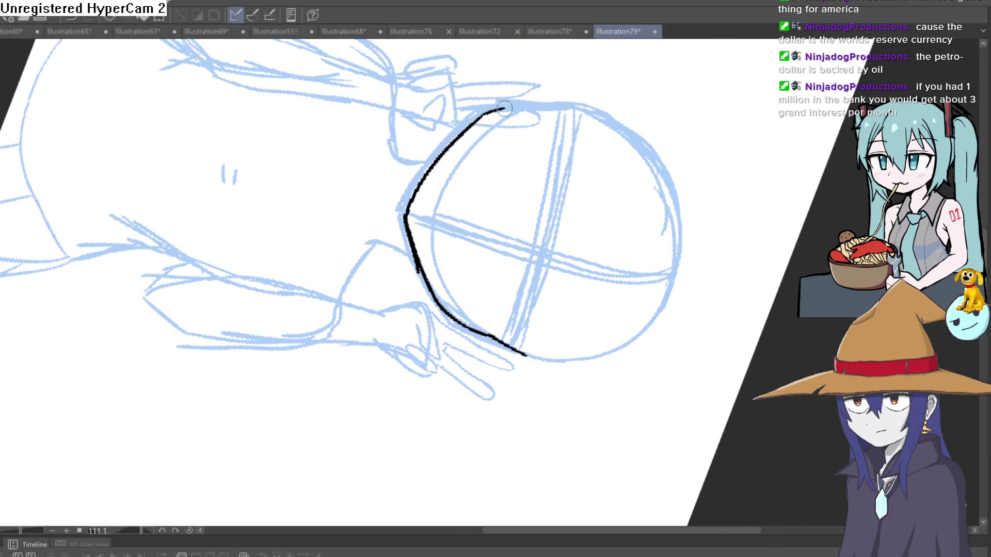
Ink the top edge of the head and its left side down to the chin.
mouse_move(518, 163)
mouse_down()
mouse_move(465, 170)
mouse_move(559, 150)
mouse_move(602, 190)
mouse_move(573, 160)
mouse_up()
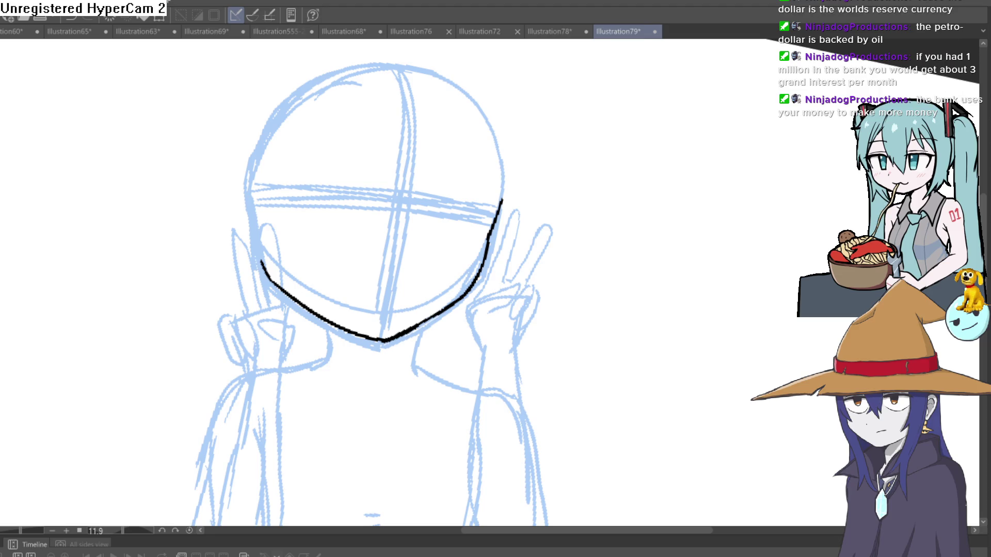
drag(462, 82, 432, 67)
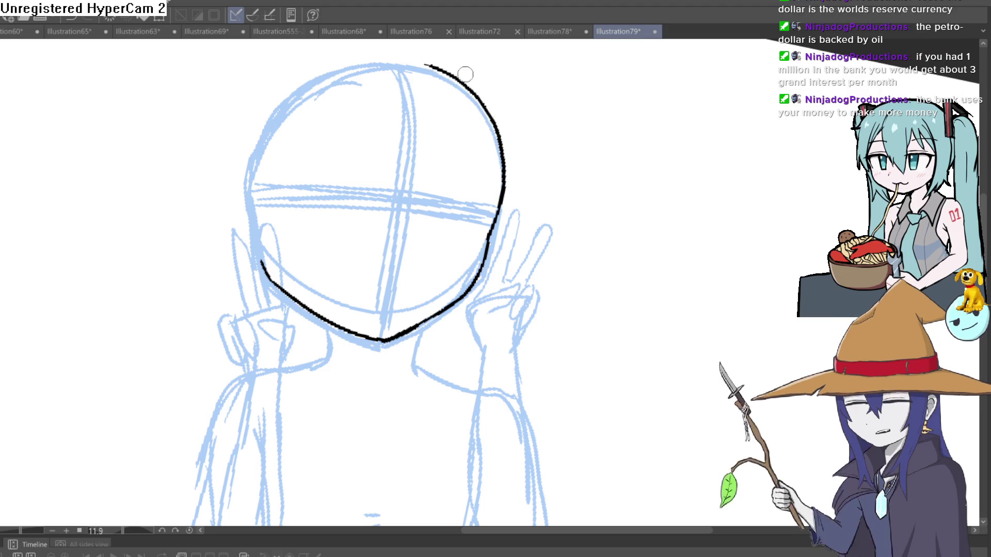
mouse_move(572, 160)
mouse_down()
mouse_move(581, 150)
mouse_move(561, 154)
mouse_up()
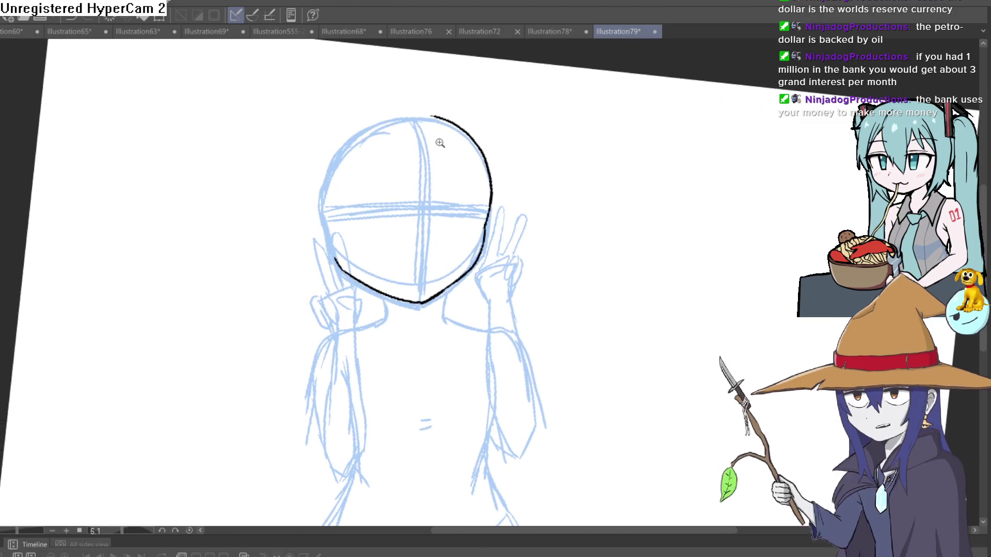
scroll(438, 140, up, 3)
mouse_move(379, 103)
mouse_down()
mouse_move(265, 206)
mouse_move(286, 299)
mouse_up()
mouse_move(540, 232)
mouse_down()
mouse_move(511, 162)
mouse_move(491, 167)
mouse_up()
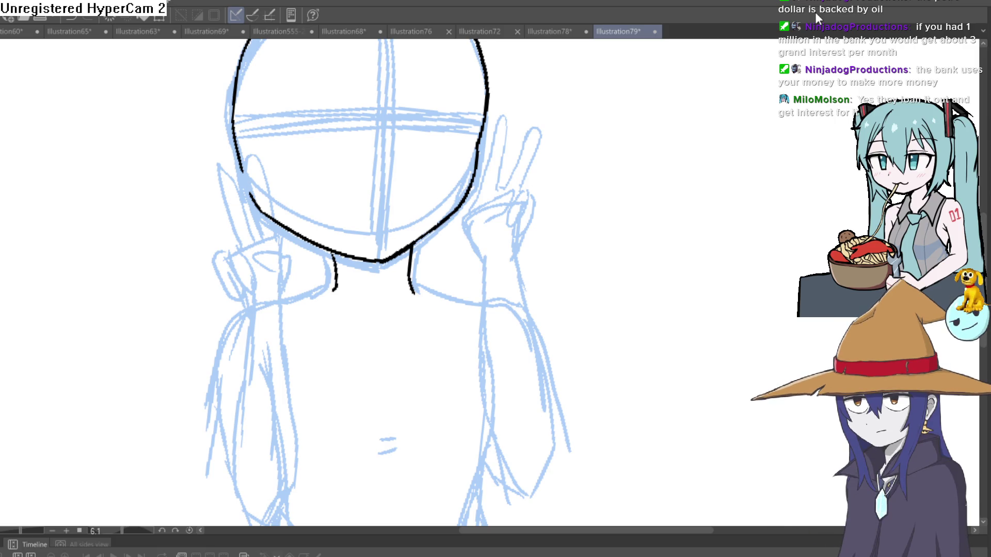
Ink the face-dividing line from the head top, hooking the nose toward the lips.
drag(519, 127, 525, 204)
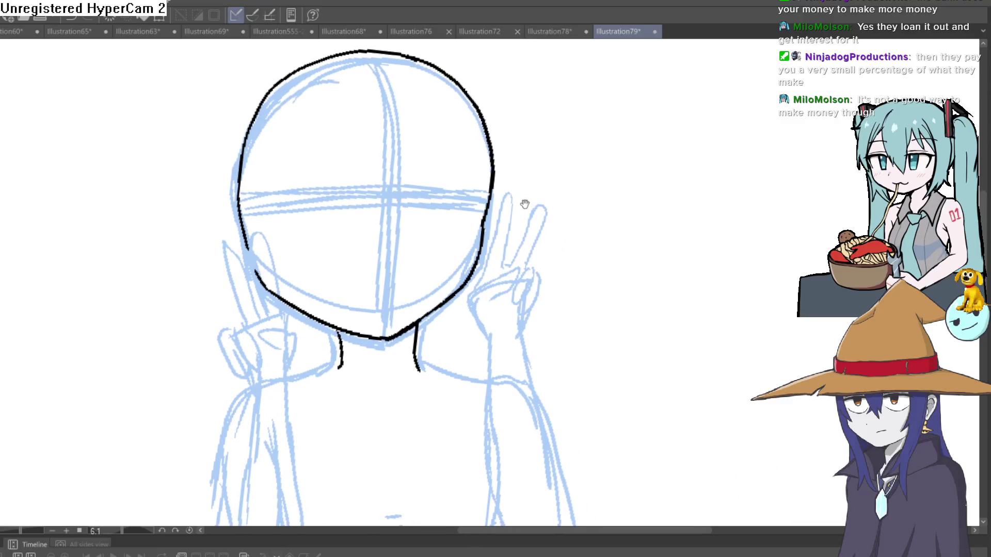
key(ctrl+z)
mouse_move(387, 87)
mouse_down()
mouse_move(415, 209)
mouse_move(397, 274)
mouse_move(409, 288)
mouse_up()
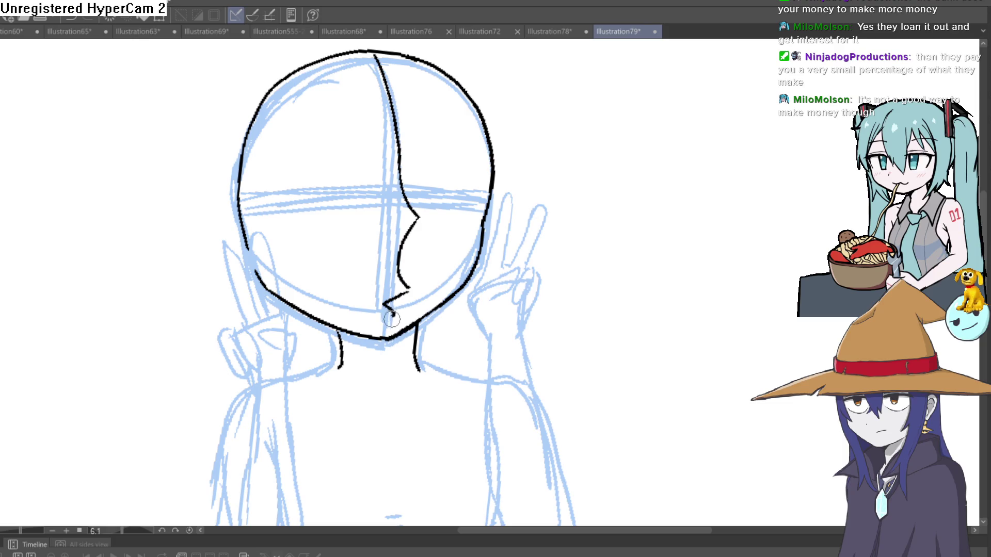
key(ctrl+z)
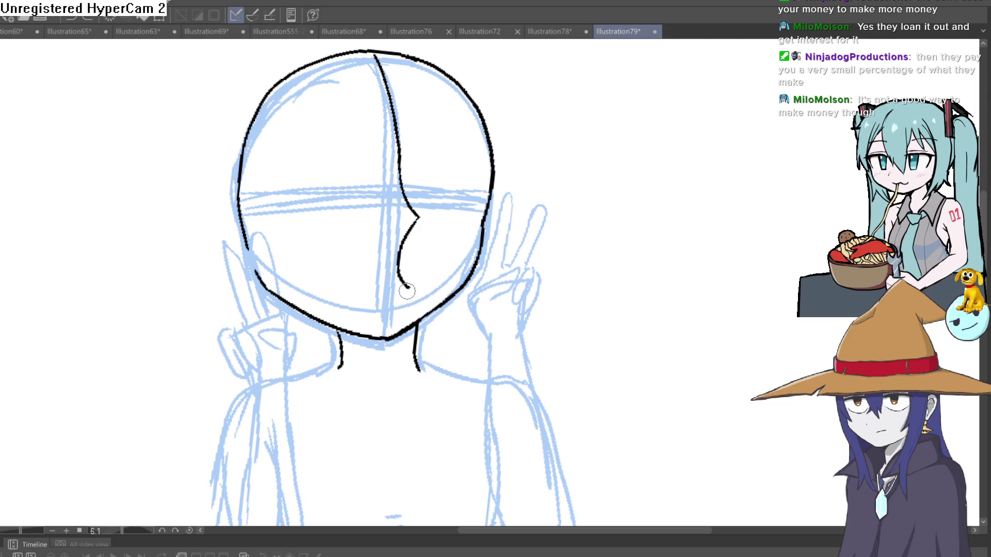
mouse_move(374, 292)
mouse_down()
mouse_move(390, 336)
mouse_move(412, 304)
mouse_up()
Redraw the head outline down the right side to the jaw and around the left side.
scroll(413, 310, up, 3)
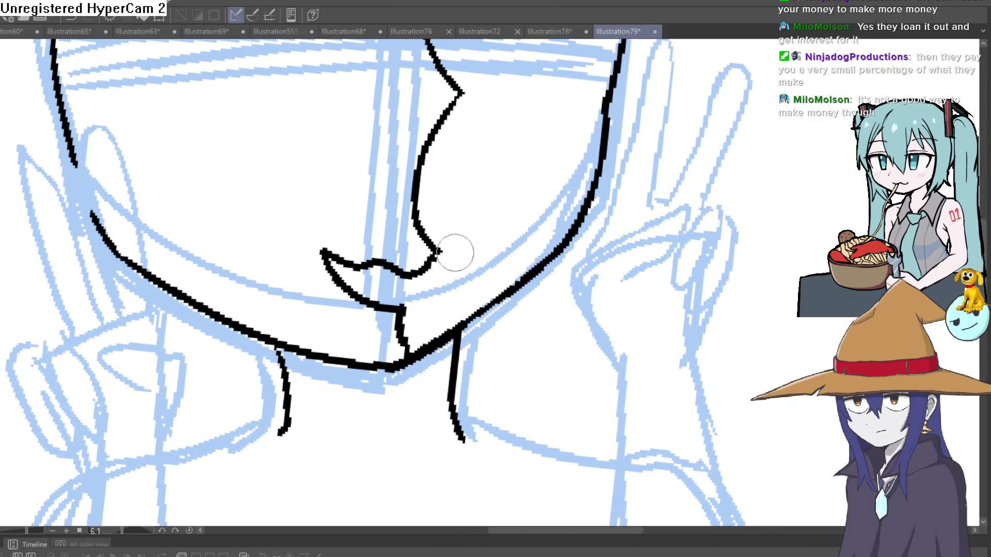
scroll(457, 250, down, 3)
scroll(444, 274, up, 1)
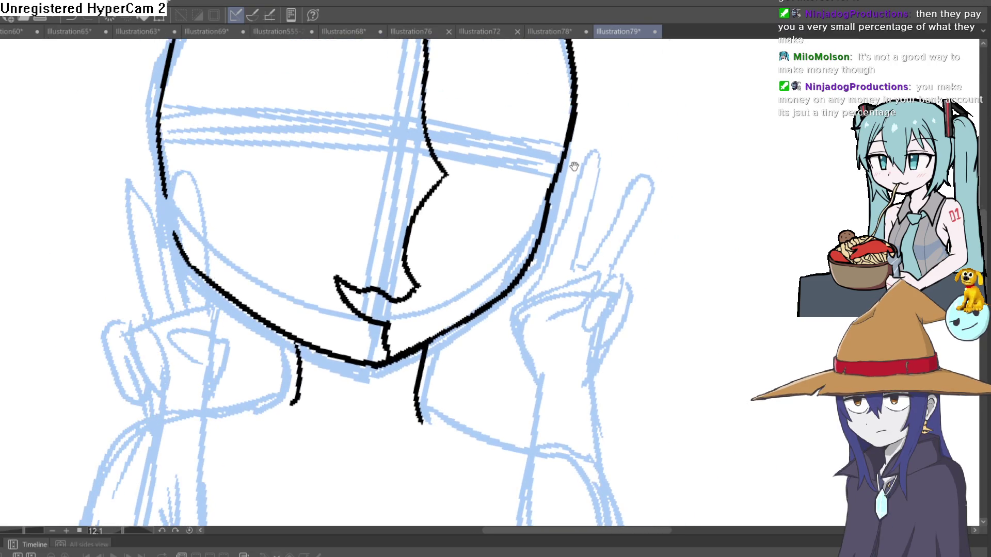
scroll(574, 166, down, 4)
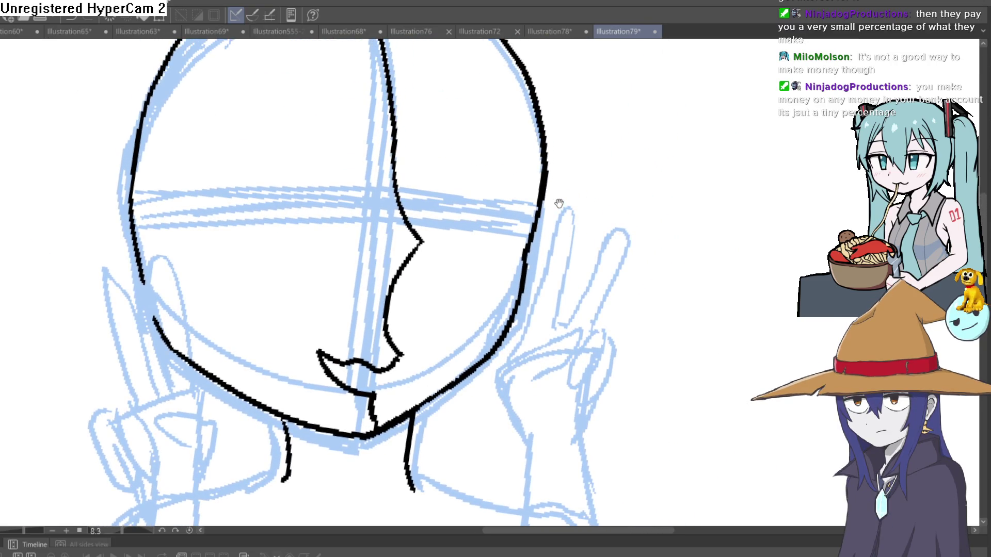
scroll(549, 178, down, 4)
scroll(529, 199, up, 4)
drag(529, 199, 524, 281)
drag(528, 234, 519, 270)
mouse_move(526, 224)
mouse_down()
mouse_move(503, 134)
mouse_move(420, 75)
mouse_up()
key(ctrl+z)
key(ctrl+z)
mouse_move(536, 219)
mouse_down()
mouse_move(520, 276)
mouse_move(524, 242)
mouse_up()
mouse_move(441, 78)
mouse_down()
mouse_move(328, 75)
mouse_move(235, 243)
mouse_move(248, 305)
mouse_up()
Draw a round eye just left of the face's centre line.
scroll(439, 239, down, 1)
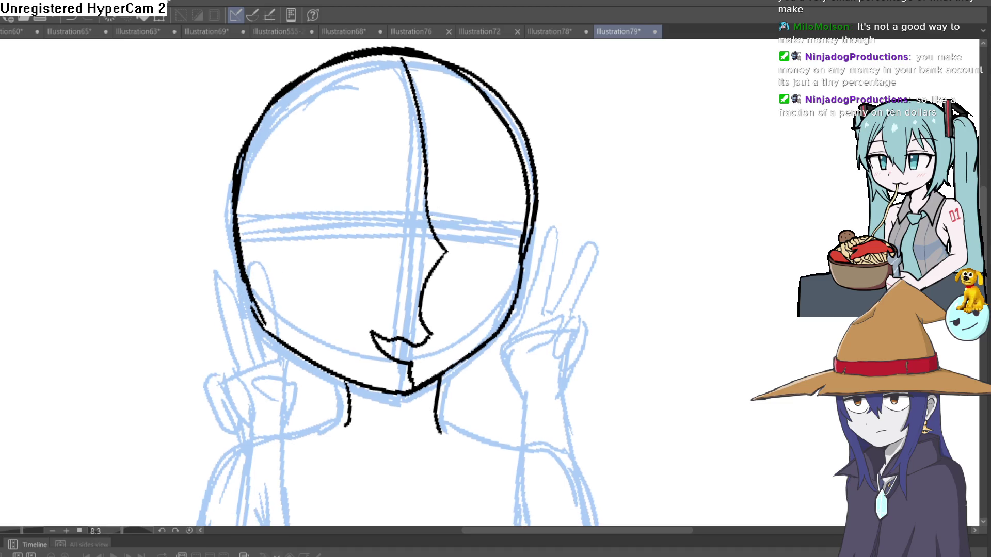
mouse_move(344, 191)
mouse_down()
mouse_move(317, 190)
mouse_move(339, 274)
mouse_move(376, 191)
mouse_move(347, 191)
mouse_up()
scroll(463, 200, down, 1)
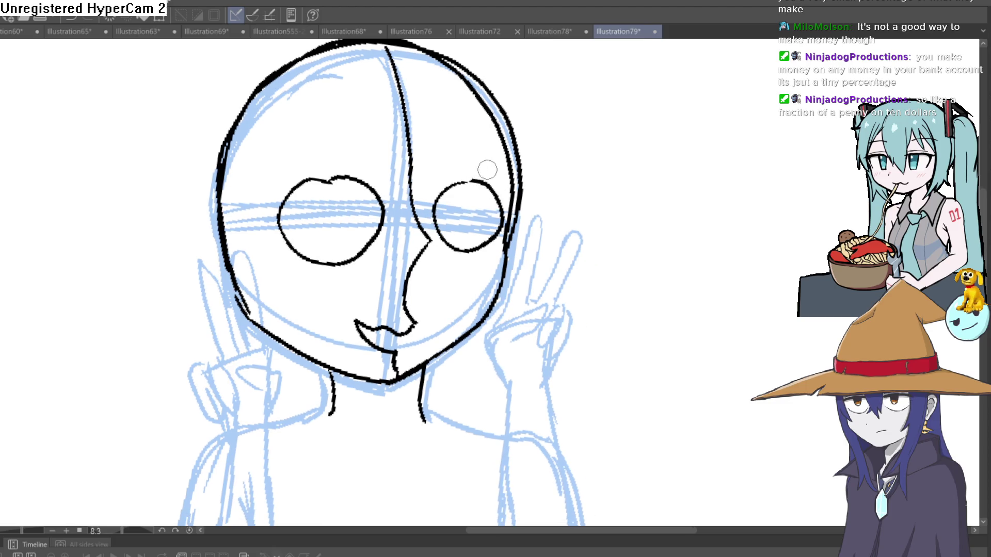
Remove the round eye circles, including a redrawn left eye circle.
key(ctrl+z)
key(ctrl+z)
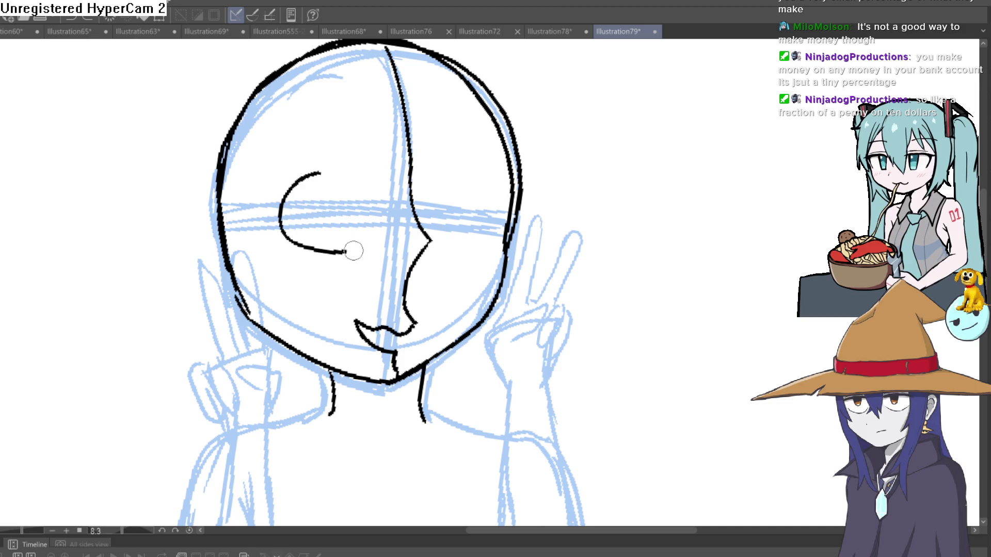
key(ctrl+z)
mouse_move(326, 172)
mouse_down()
mouse_move(291, 223)
mouse_move(388, 221)
mouse_move(331, 172)
mouse_up()
key(ctrl+z)
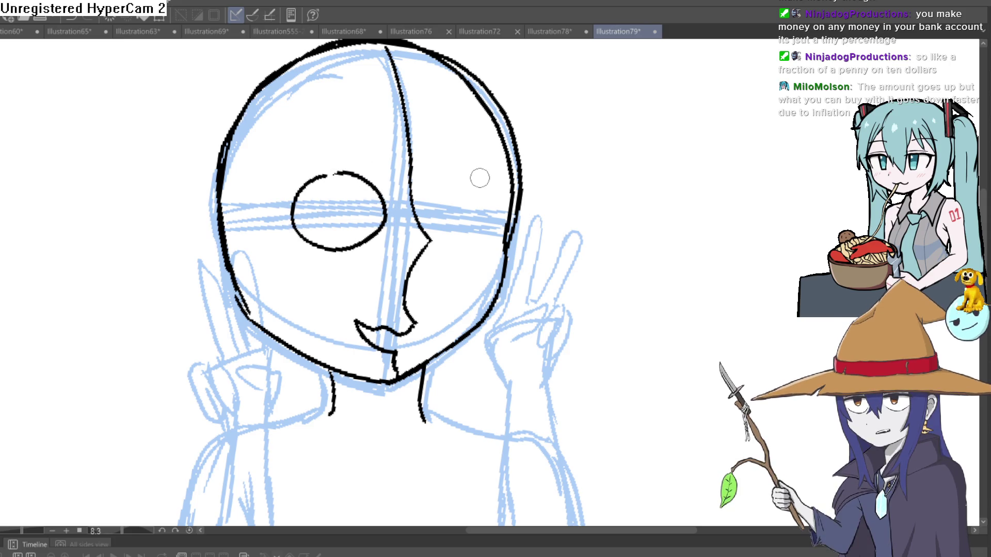
drag(489, 146, 371, 260)
key(ctrl+z)
Draw the left eye as a thick closed curve, then erase it into a thinner double line.
scroll(370, 260, up, 2)
mouse_move(408, 202)
mouse_down()
mouse_move(310, 281)
mouse_move(434, 196)
mouse_move(315, 283)
mouse_move(362, 241)
mouse_move(316, 293)
mouse_up()
mouse_move(397, 222)
mouse_down()
mouse_move(347, 261)
mouse_move(323, 298)
mouse_up()
drag(369, 245, 340, 273)
mouse_move(428, 202)
mouse_down()
mouse_move(396, 227)
mouse_move(392, 219)
mouse_move(332, 276)
mouse_up()
mouse_move(372, 232)
mouse_down()
mouse_move(332, 281)
mouse_move(400, 213)
mouse_up()
Ink the right closed eye line and a thin brow stroke.
drag(617, 152, 667, 290)
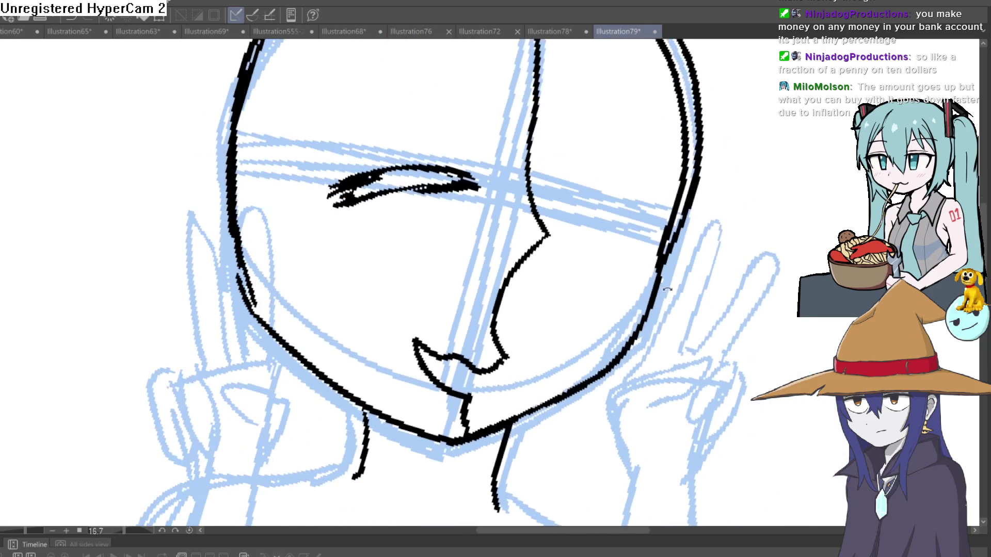
drag(719, 248, 695, 179)
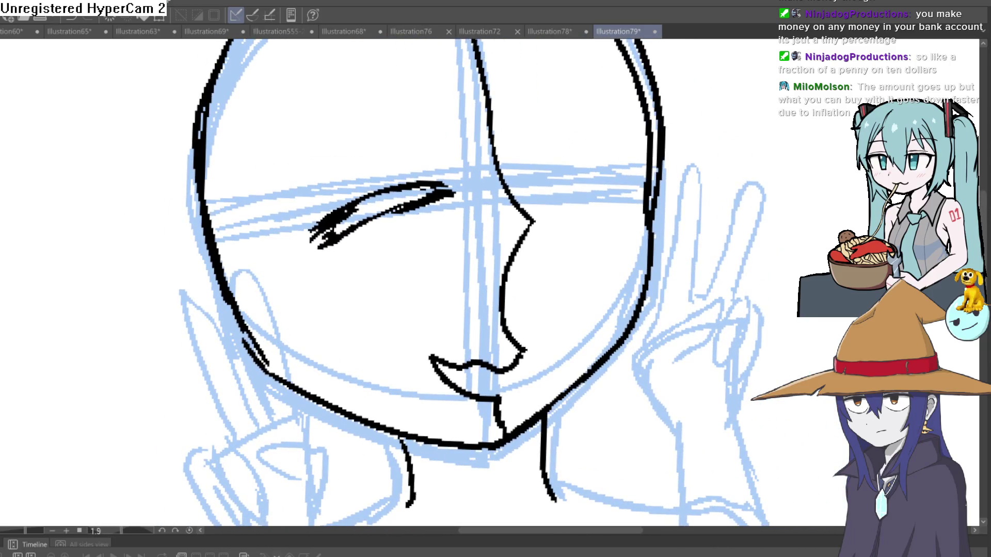
drag(179, 151, 514, 98)
mouse_move(475, 168)
mouse_down()
mouse_move(553, 114)
mouse_move(467, 178)
mouse_move(538, 132)
mouse_move(469, 177)
mouse_move(494, 147)
mouse_up()
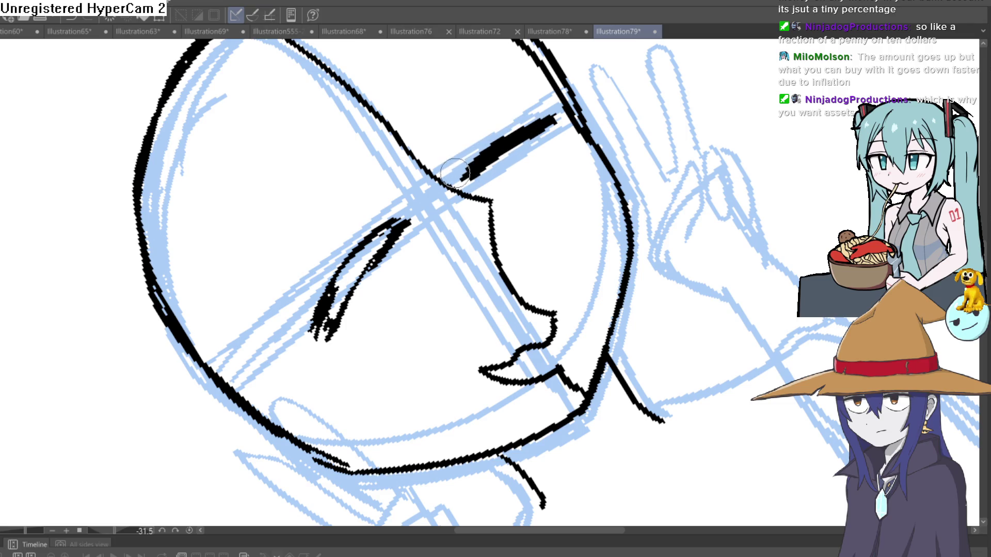
mouse_move(454, 169)
mouse_down()
mouse_move(469, 407)
mouse_move(597, 287)
mouse_move(621, 249)
mouse_move(508, 161)
mouse_move(688, 164)
mouse_move(565, 84)
mouse_move(497, 207)
mouse_move(631, 255)
mouse_up()
Fill the left half of the face solid black, briefly hiding the blue sketch.
click(400, 226)
key(ctrl+z)
key(Delete)
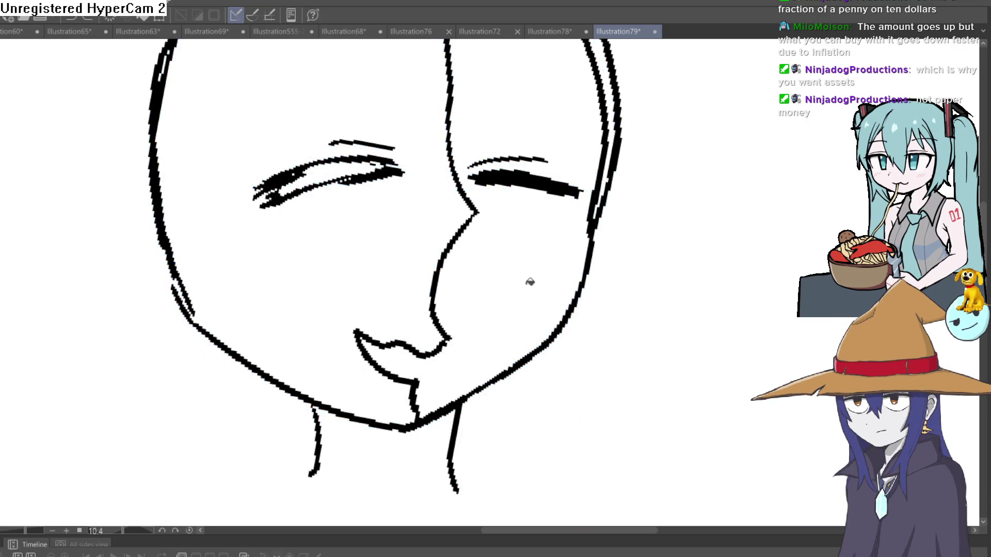
click(361, 258)
scroll(613, 241, down, 5)
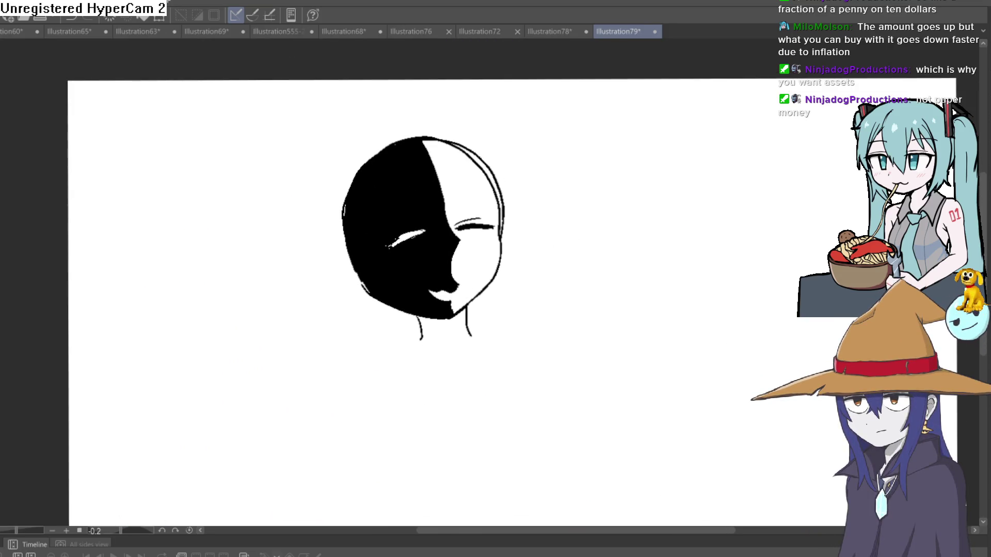
key(ctrl+z)
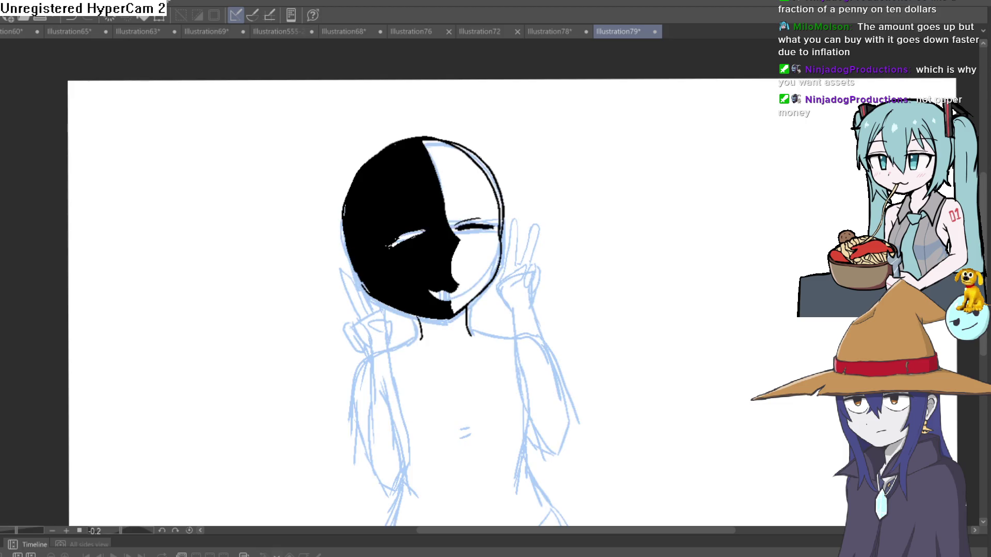
Ink the right edge of the face and the line down the neck.
drag(518, 175, 487, 187)
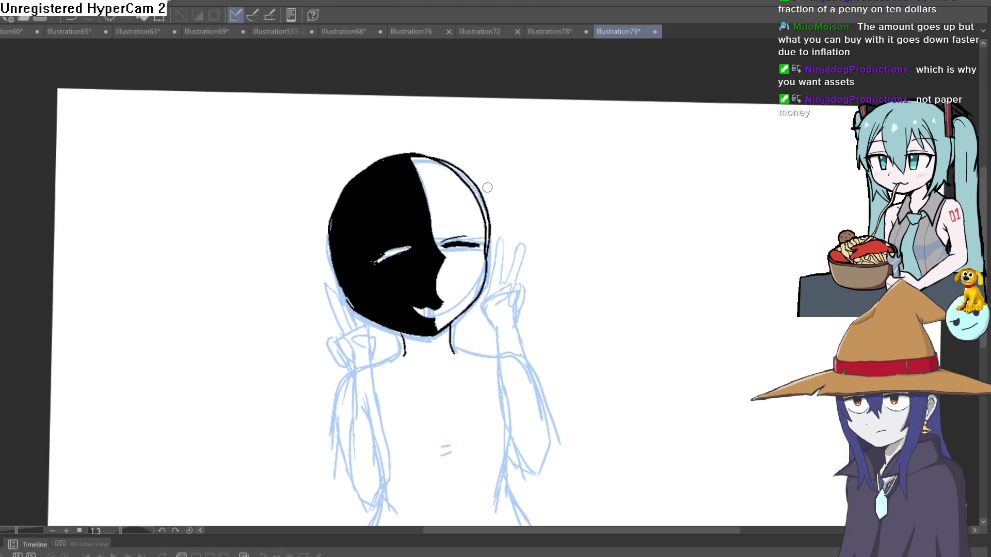
scroll(440, 208, up, 2)
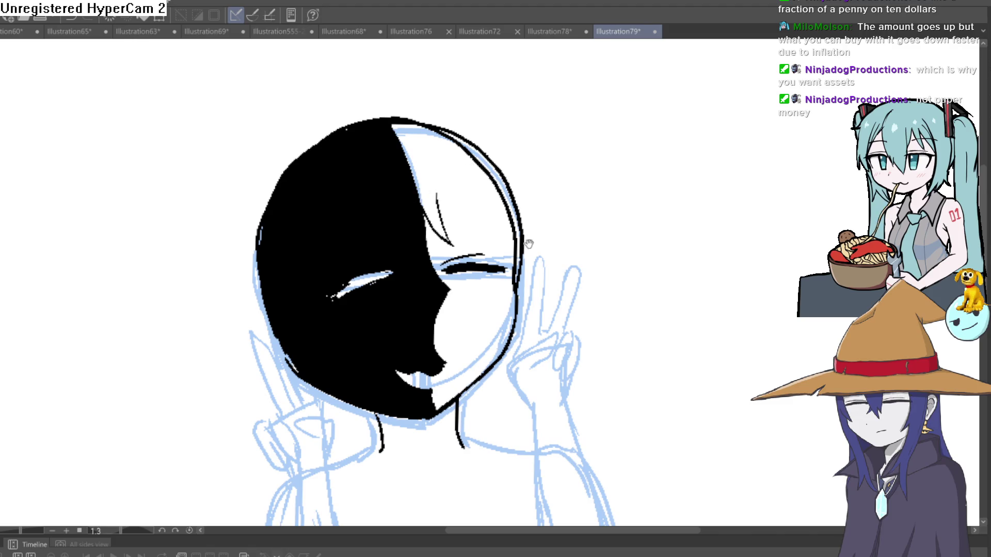
scroll(491, 200, down, 2)
mouse_move(498, 149)
mouse_down()
mouse_move(510, 336)
mouse_move(472, 426)
mouse_up()
drag(482, 304, 469, 408)
mouse_move(503, 222)
mouse_down()
mouse_move(486, 139)
mouse_move(465, 106)
mouse_up()
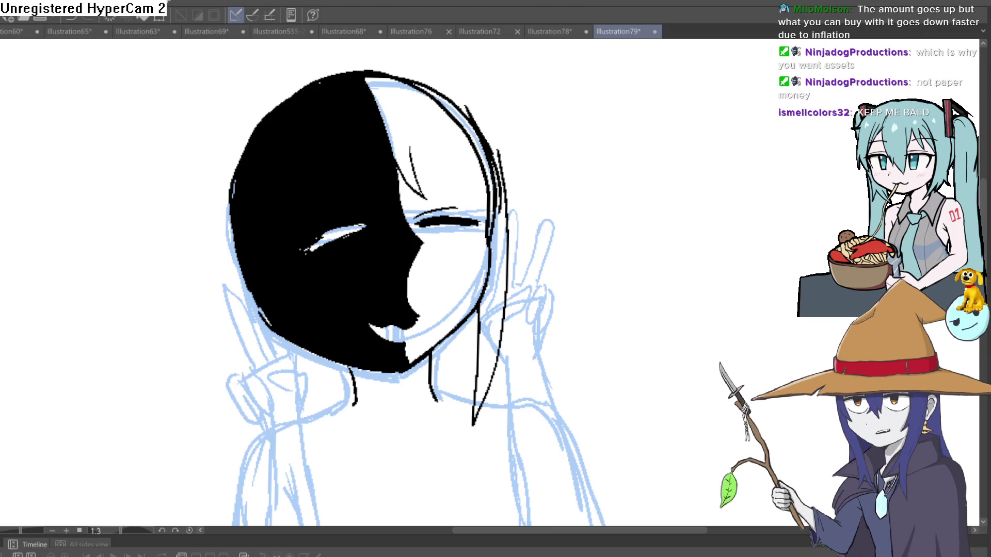
Undo a stray stroke beside the face, then erase the fill's left edge and thin the head outline.
drag(676, 150, 733, 133)
key(ctrl+z)
key(ctrl+z)
key(ctrl+z)
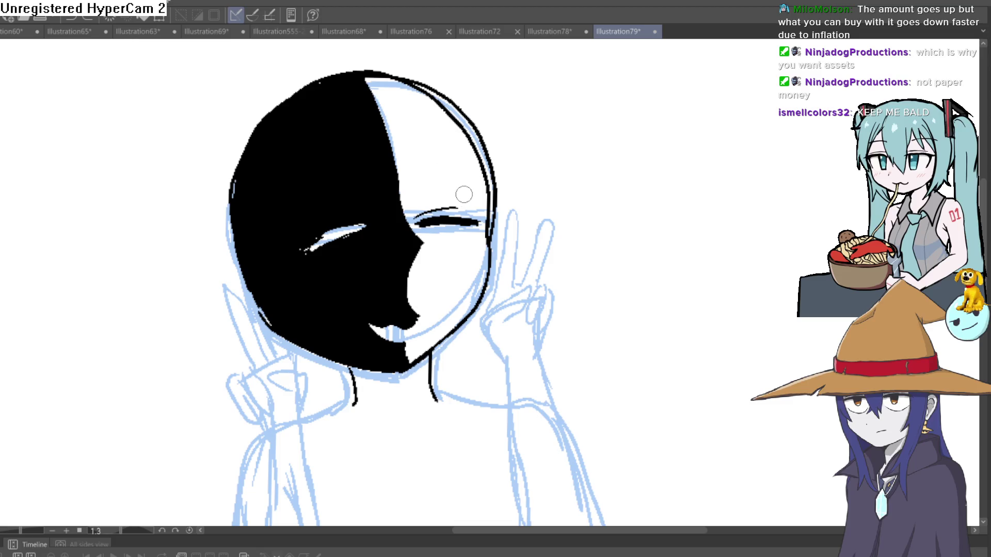
mouse_move(492, 233)
mouse_down()
mouse_move(491, 179)
mouse_move(468, 108)
mouse_move(429, 81)
mouse_up()
key(ctrl+z)
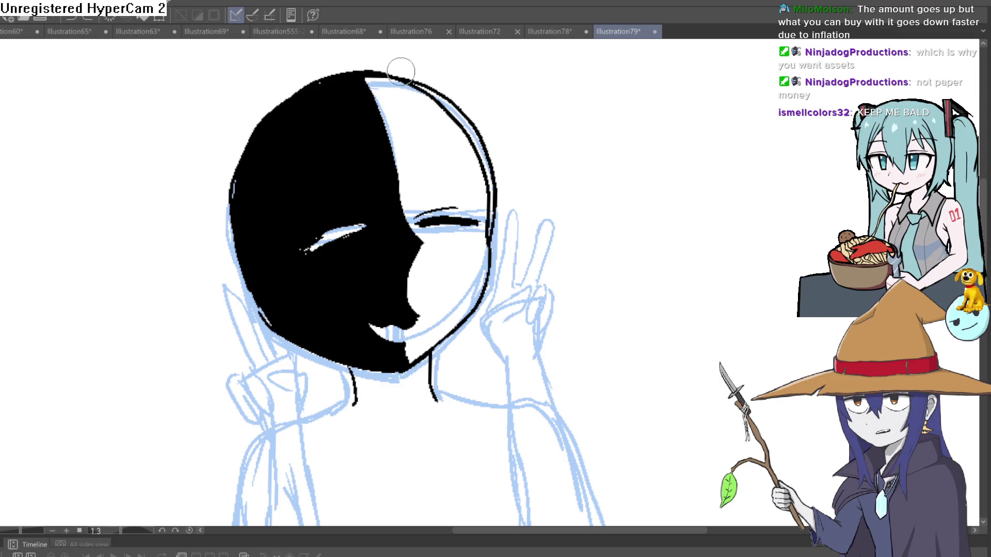
mouse_move(266, 123)
mouse_down()
mouse_move(232, 195)
mouse_move(255, 297)
mouse_move(294, 361)
mouse_up()
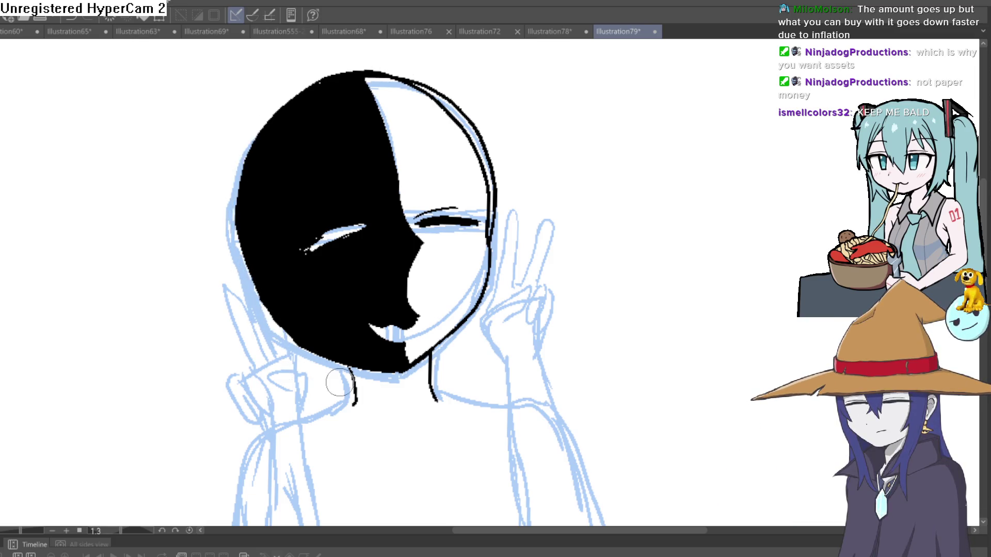
mouse_move(495, 191)
mouse_down()
mouse_move(471, 132)
mouse_move(406, 74)
mouse_up()
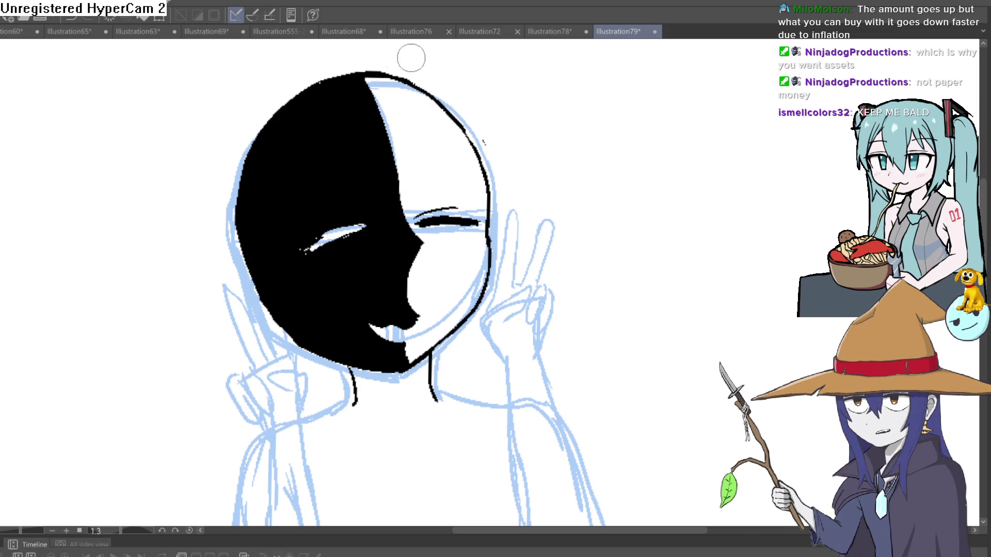
scroll(540, 136, down, 5)
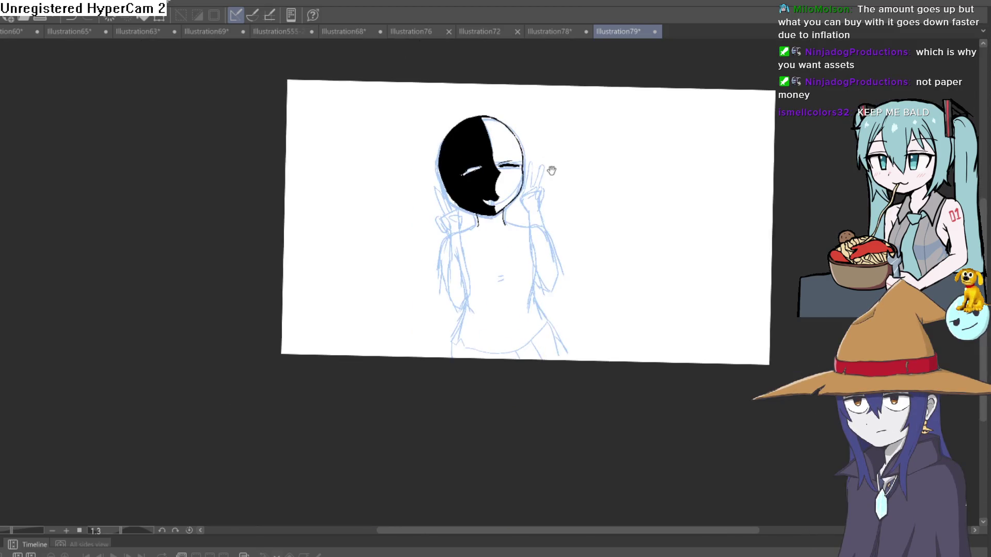
scroll(514, 159, up, 5)
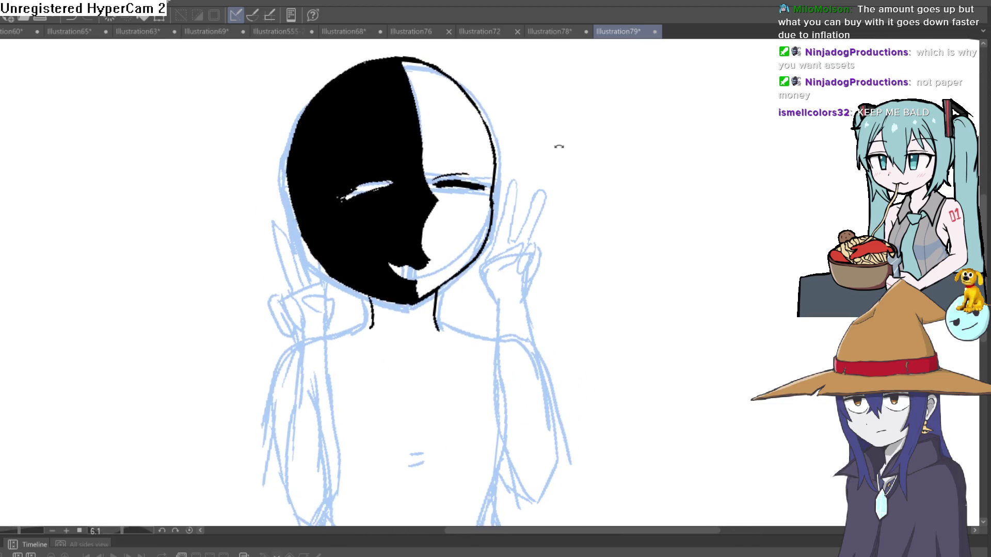
mouse_move(554, 147)
mouse_down()
mouse_move(546, 160)
mouse_move(553, 146)
mouse_move(499, 110)
mouse_move(564, 142)
mouse_move(542, 161)
mouse_up()
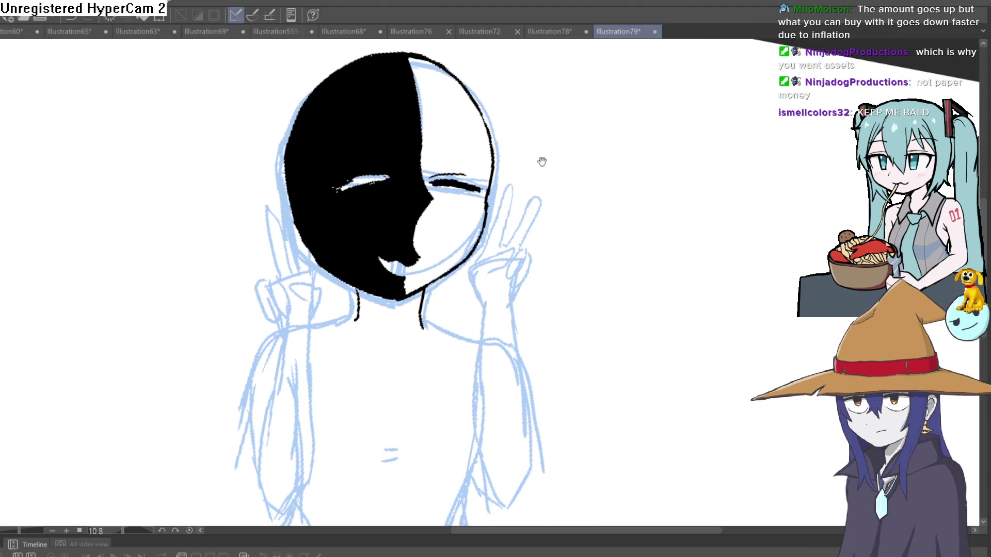
mouse_move(523, 196)
mouse_down()
mouse_move(524, 164)
mouse_move(506, 170)
mouse_move(508, 190)
mouse_up()
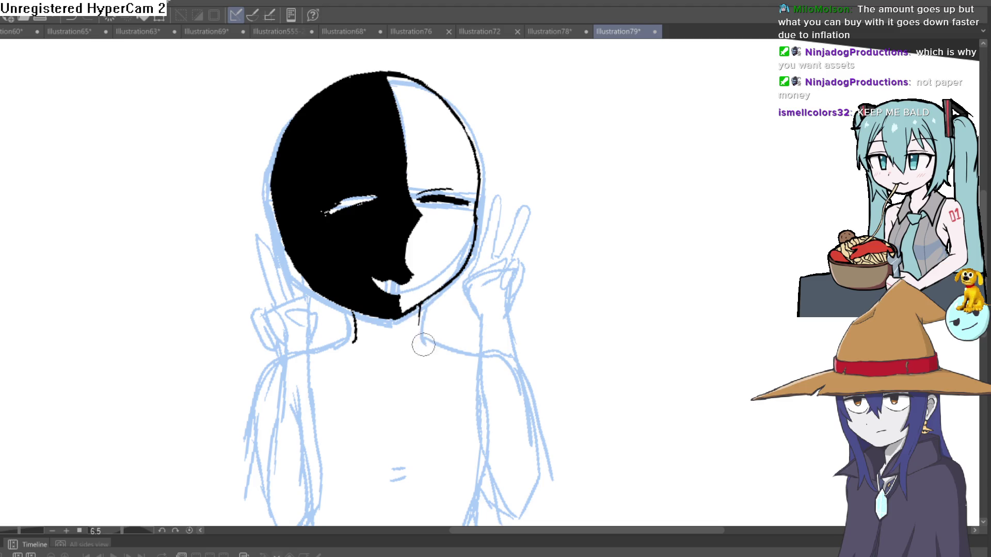
click(419, 279)
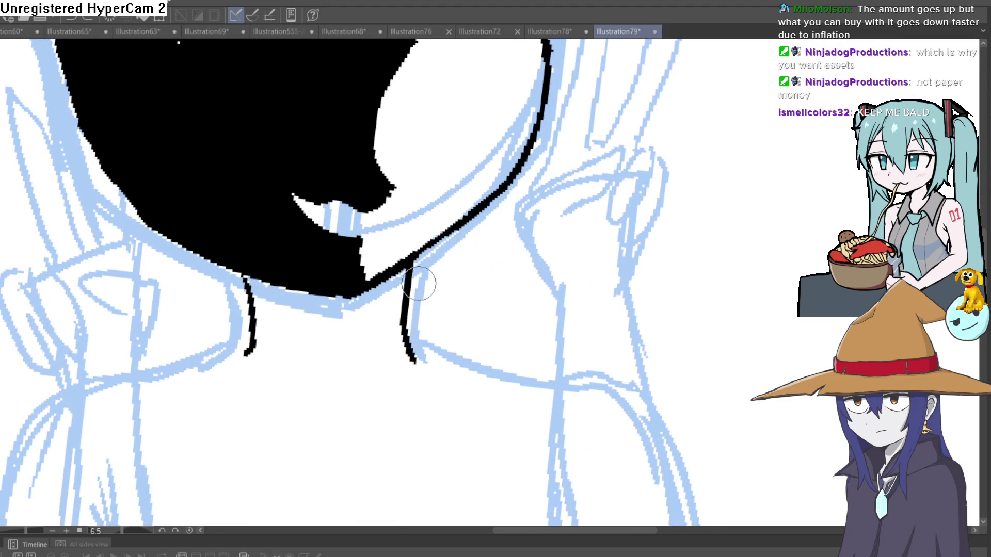
Thicken the right neck line and ink shoulder lines out from both sides of the neck.
mouse_move(402, 310)
mouse_down()
mouse_move(413, 356)
mouse_move(534, 377)
mouse_up()
drag(253, 344, 183, 370)
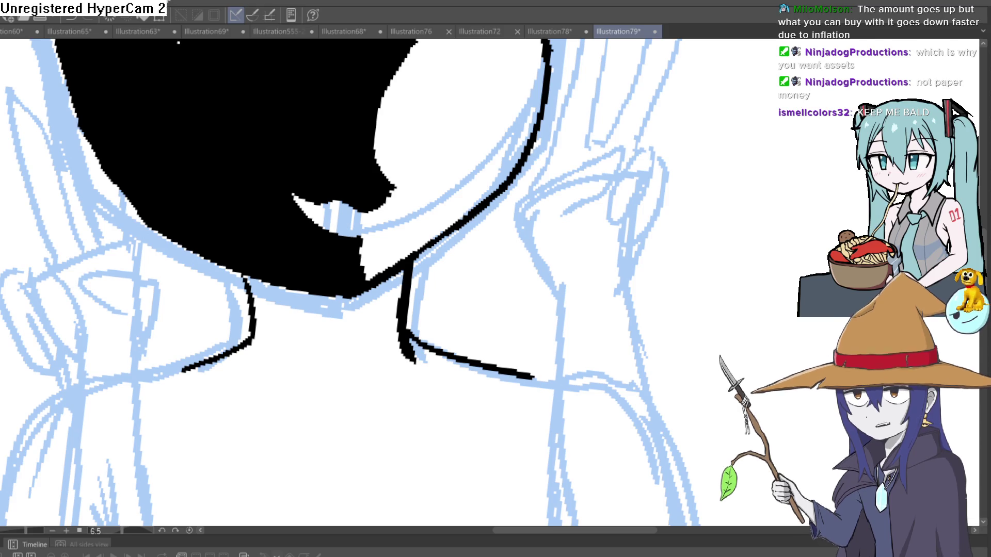
key(ctrl+0)
scroll(596, 286, up, 5)
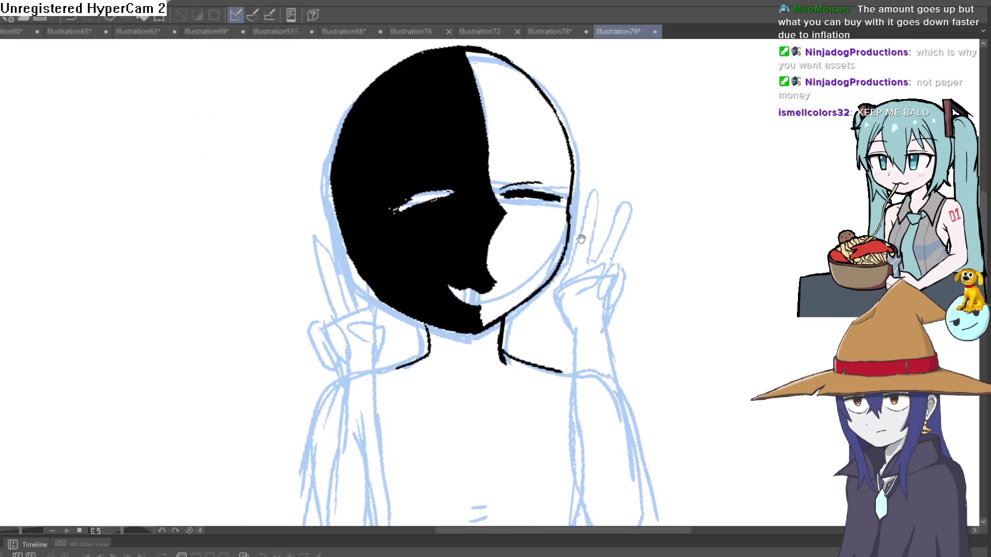
mouse_move(630, 192)
mouse_down()
mouse_move(614, 182)
mouse_move(609, 198)
mouse_up()
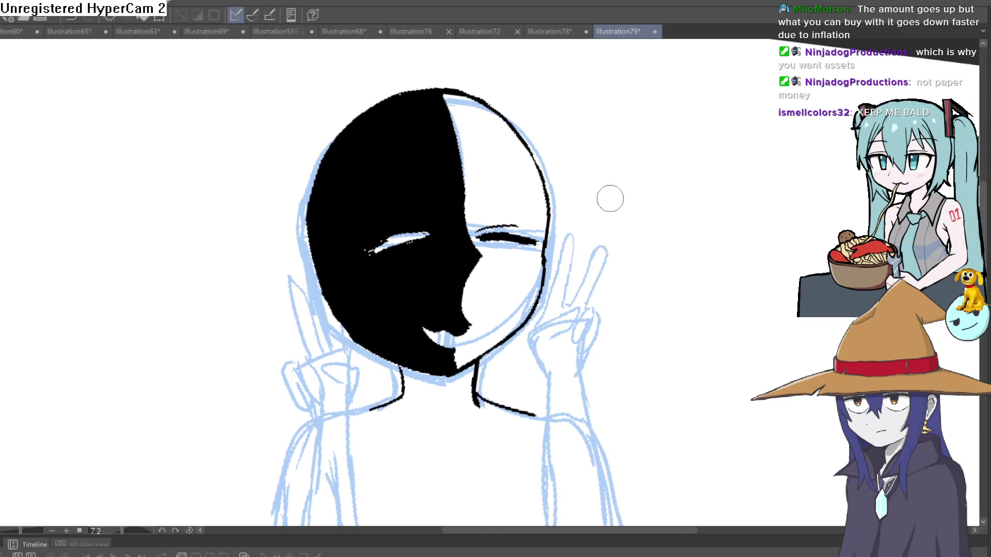
mouse_move(548, 153)
mouse_down()
mouse_move(426, 137)
mouse_move(537, 161)
mouse_up()
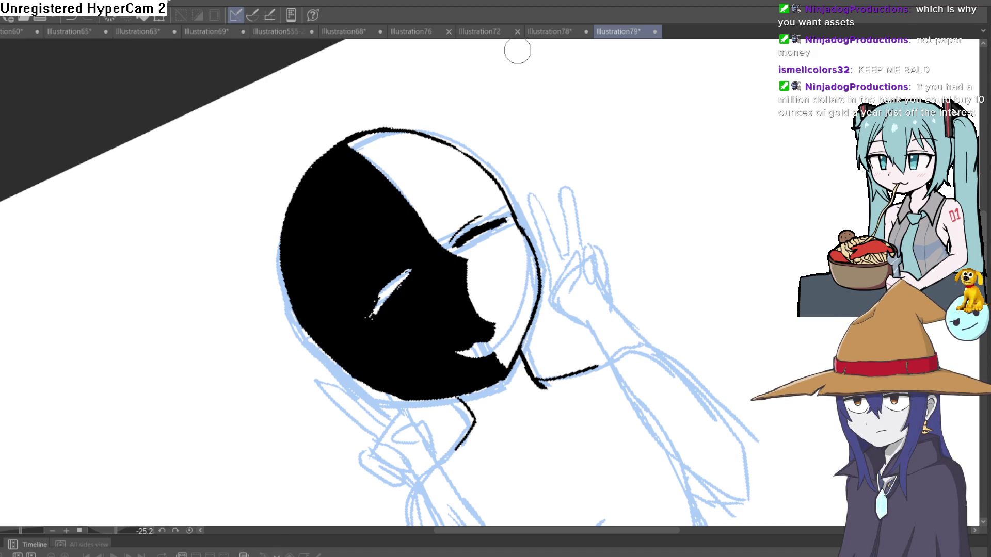
Add a short blush stroke to the white cheek beneath the closed eye.
click(455, 292)
scroll(586, 181, down, 5)
mouse_move(586, 180)
mouse_down()
mouse_move(714, 272)
mouse_move(658, 224)
mouse_move(631, 266)
mouse_move(644, 246)
mouse_move(627, 233)
mouse_up()
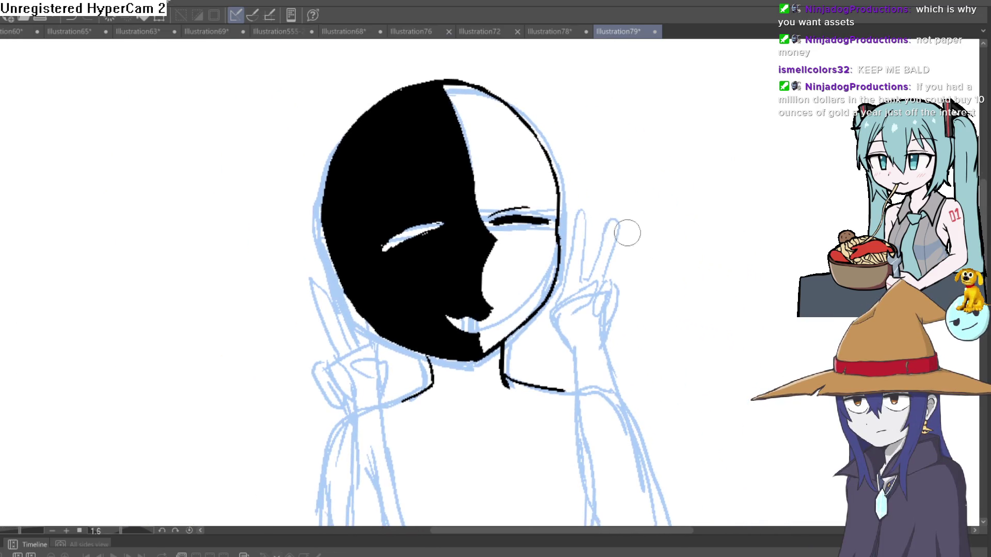
drag(514, 258, 528, 241)
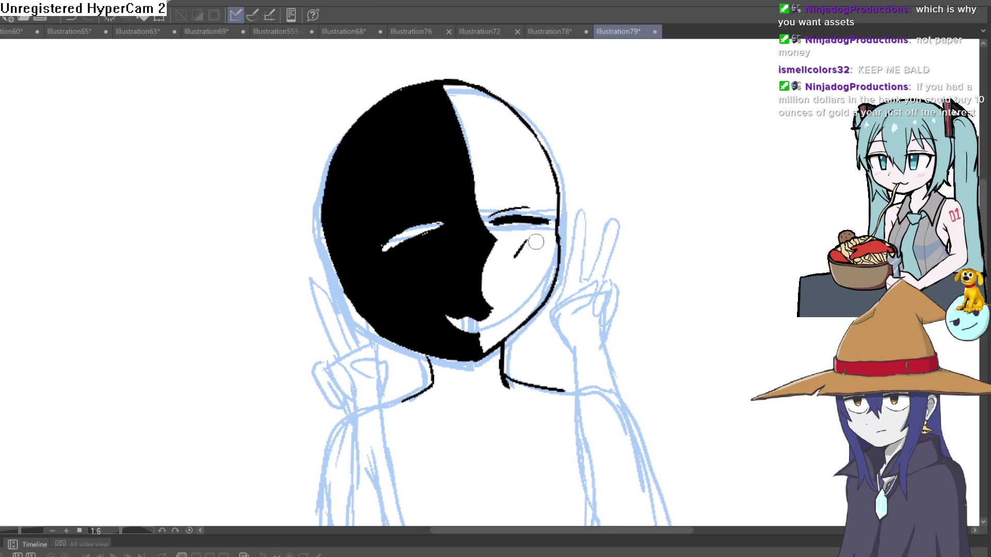
scroll(637, 269, down, 2)
drag(590, 250, 662, 250)
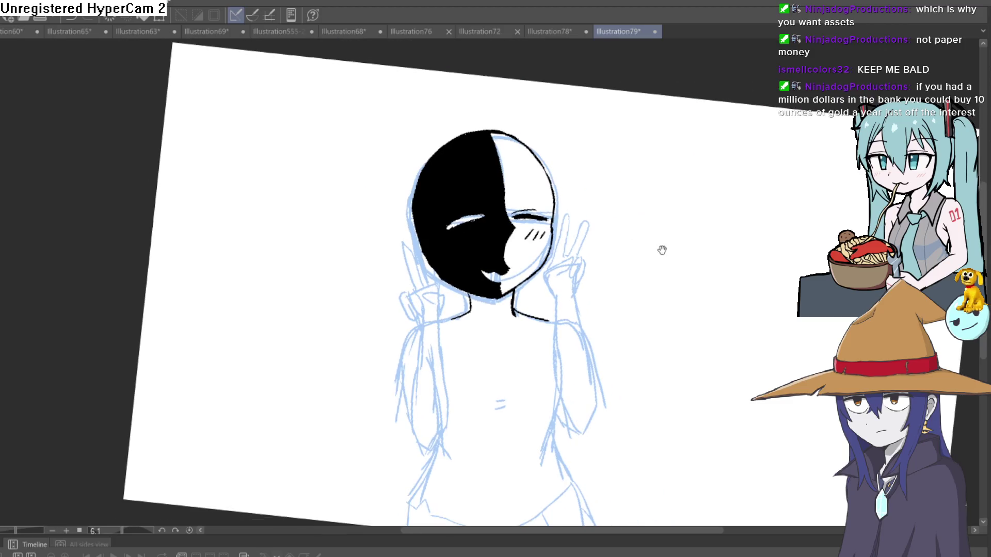
Hide the blue sketch to check the ink, then restore it and frame the neck and chest.
key(Delete)
key(ctrl+z)
scroll(562, 210, up, 5)
drag(541, 256, 531, 239)
drag(470, 230, 440, 259)
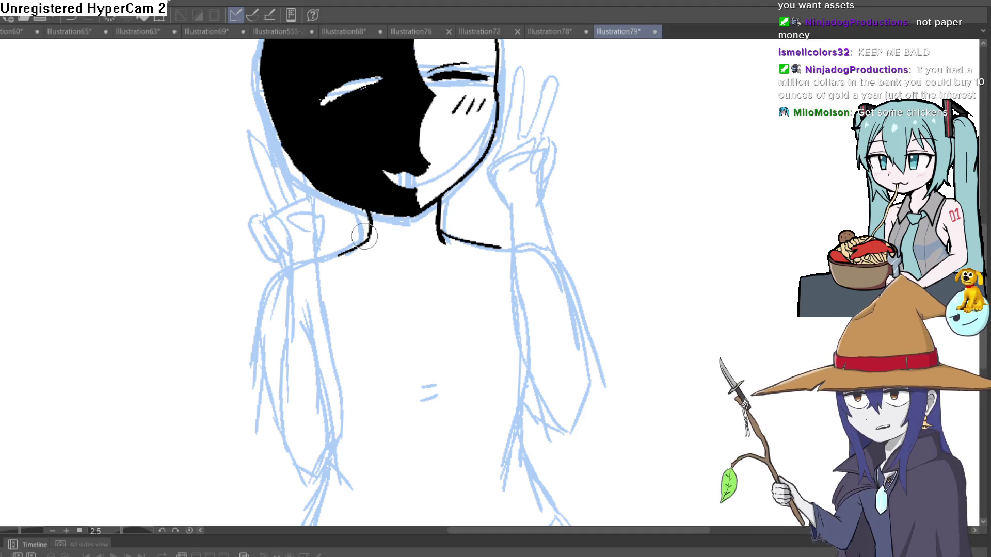
Ink a jaw line toward the shoulder and the left collar point, undoing stray tails.
drag(488, 150, 440, 204)
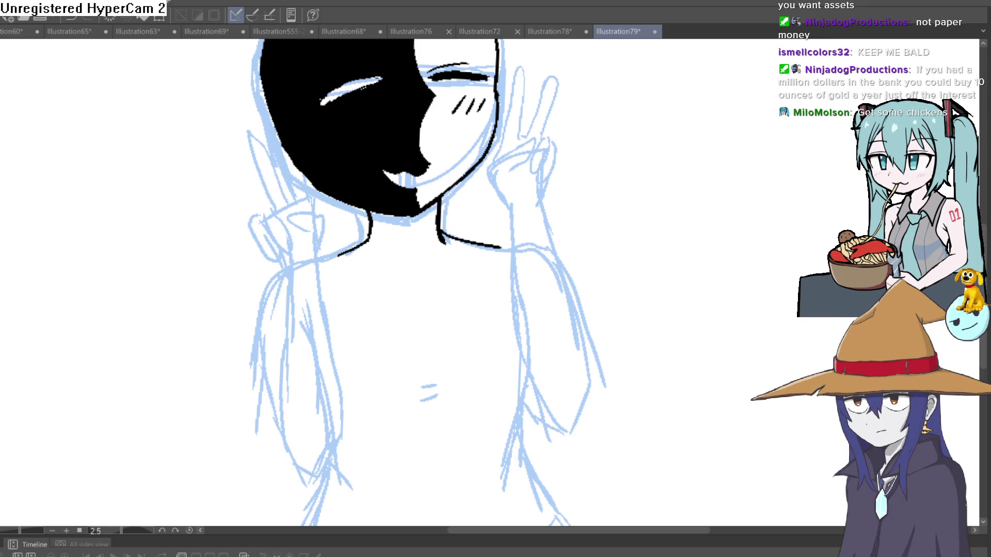
scroll(417, 269, up, 2)
mouse_move(414, 284)
mouse_down()
mouse_move(347, 258)
mouse_move(308, 314)
mouse_move(302, 249)
mouse_move(342, 223)
mouse_up()
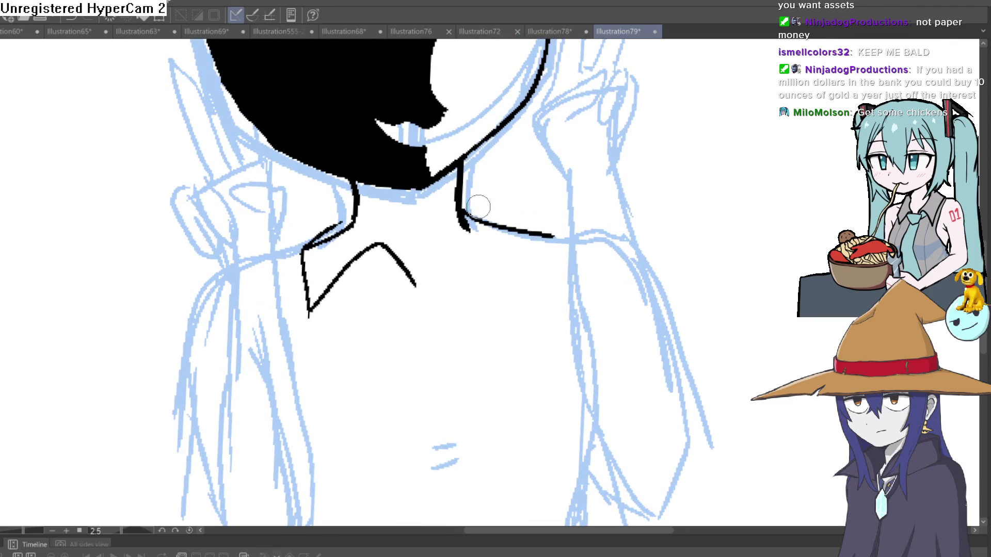
key(ctrl+z)
key(ctrl+z)
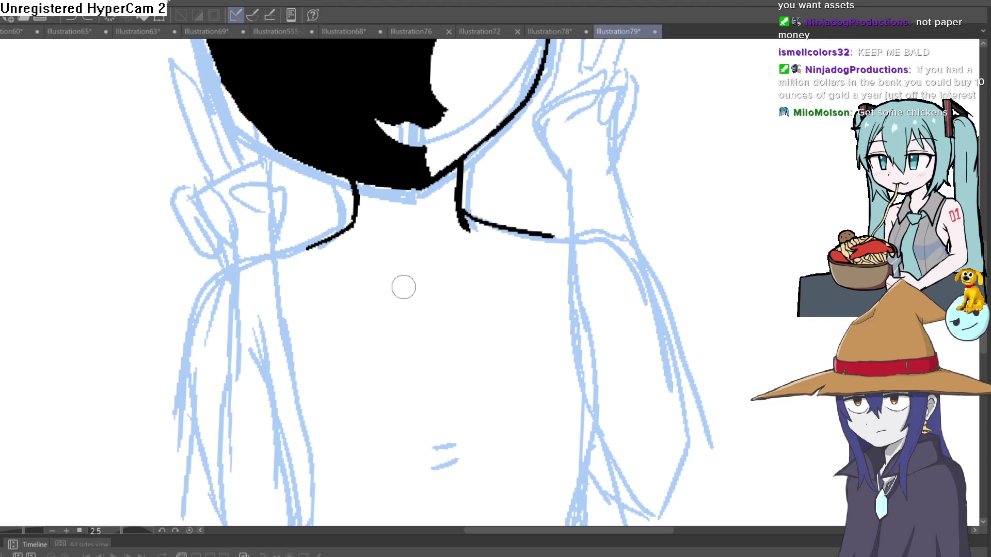
mouse_move(405, 287)
mouse_down()
mouse_move(354, 295)
mouse_move(333, 231)
mouse_move(361, 219)
mouse_move(410, 280)
mouse_up()
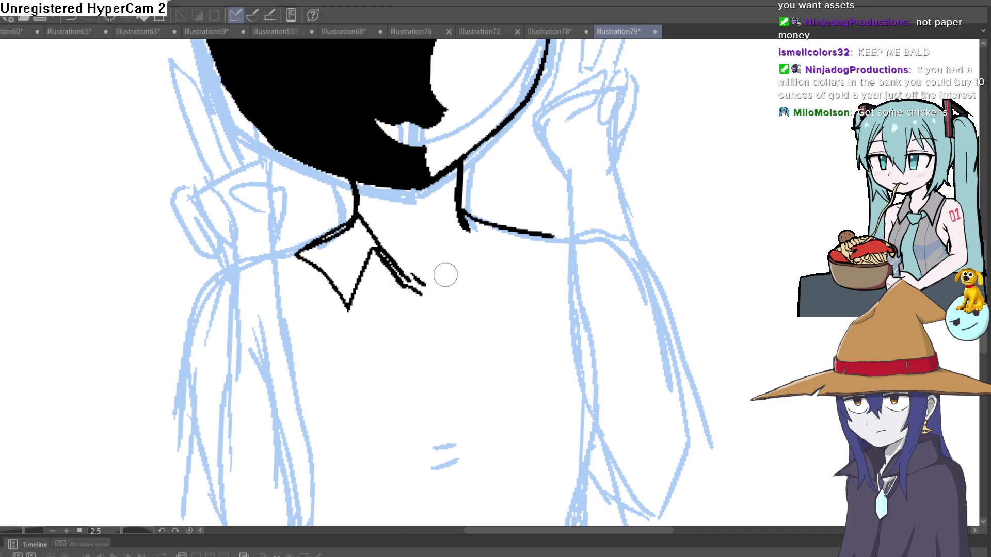
key(ctrl+z)
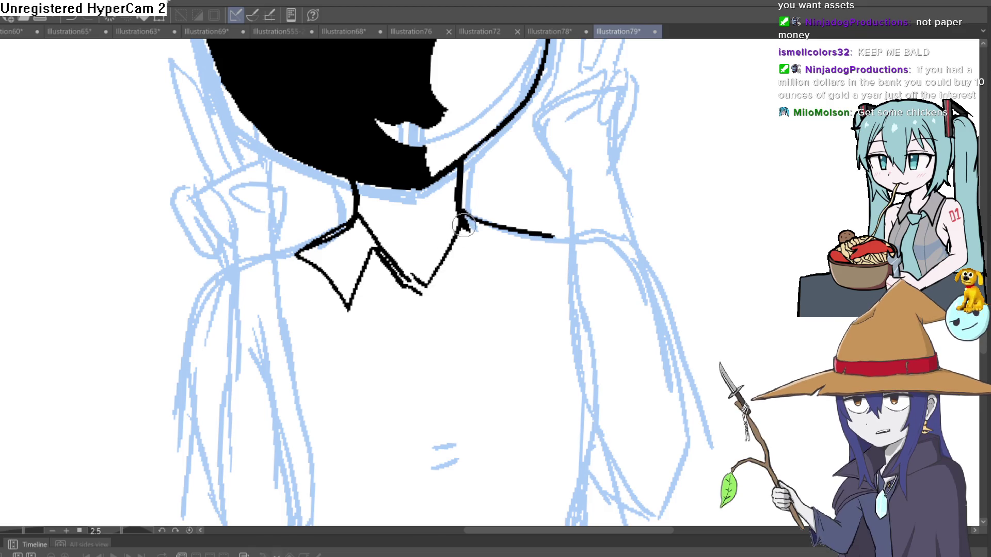
key(ctrl+z)
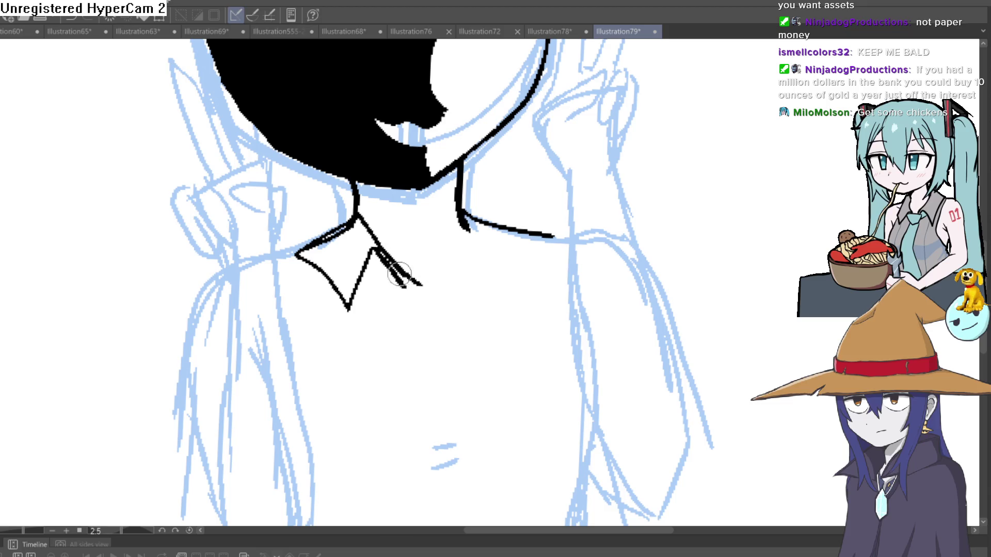
Draw the collar point's inner edge and join it at the centre, then erase the collar lines.
mouse_move(425, 292)
mouse_down()
mouse_move(452, 238)
mouse_move(488, 280)
mouse_move(522, 230)
mouse_move(467, 198)
mouse_move(490, 227)
mouse_move(517, 233)
mouse_up()
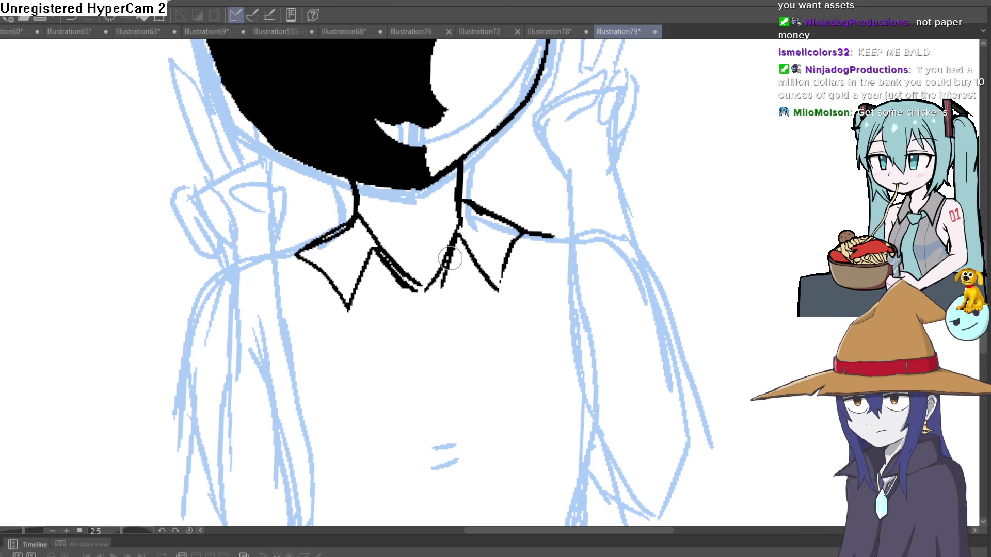
key(ctrl+z)
drag(460, 223, 453, 238)
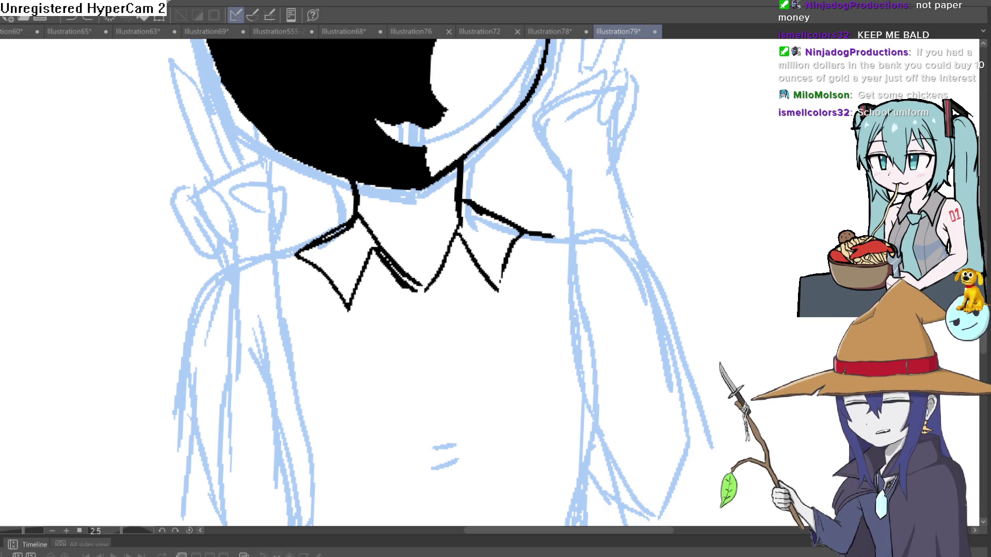
mouse_move(516, 252)
mouse_down()
mouse_move(505, 268)
mouse_move(507, 256)
mouse_move(465, 192)
mouse_move(466, 241)
mouse_move(450, 254)
mouse_move(472, 278)
mouse_move(520, 232)
mouse_move(405, 281)
mouse_move(344, 248)
mouse_move(301, 250)
mouse_move(340, 301)
mouse_move(367, 266)
mouse_up()
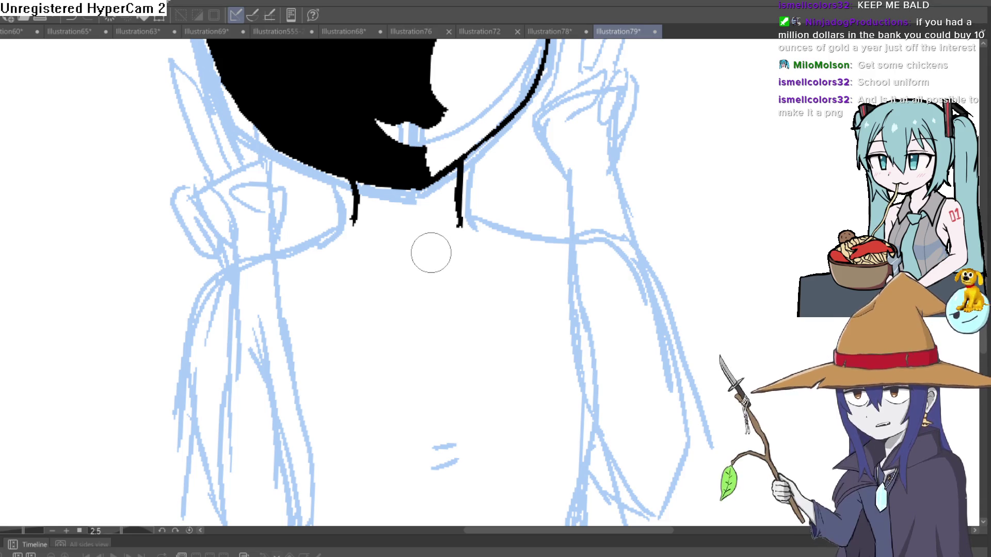
scroll(620, 227, down, 3)
scroll(619, 227, up, 4)
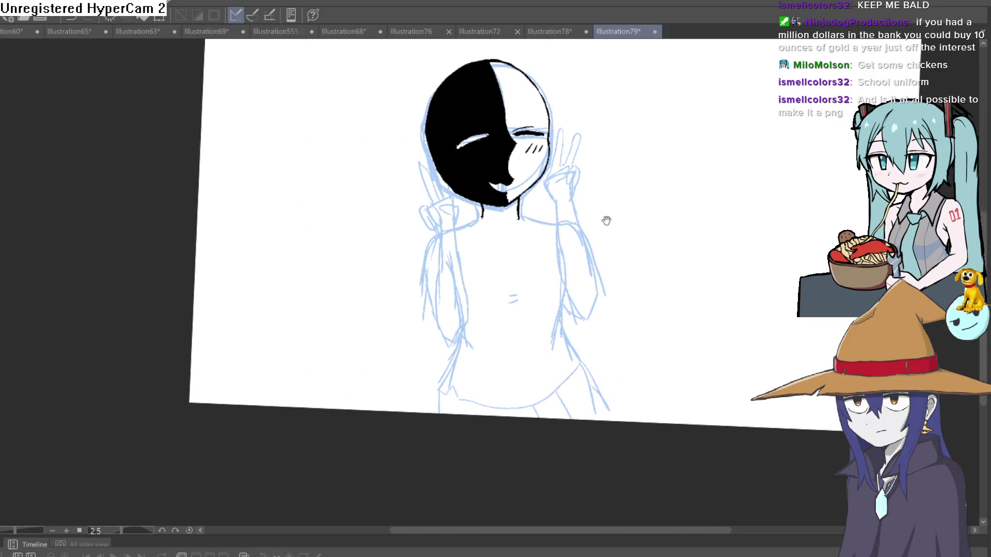
mouse_move(634, 207)
mouse_down()
mouse_move(617, 217)
mouse_move(612, 204)
mouse_up()
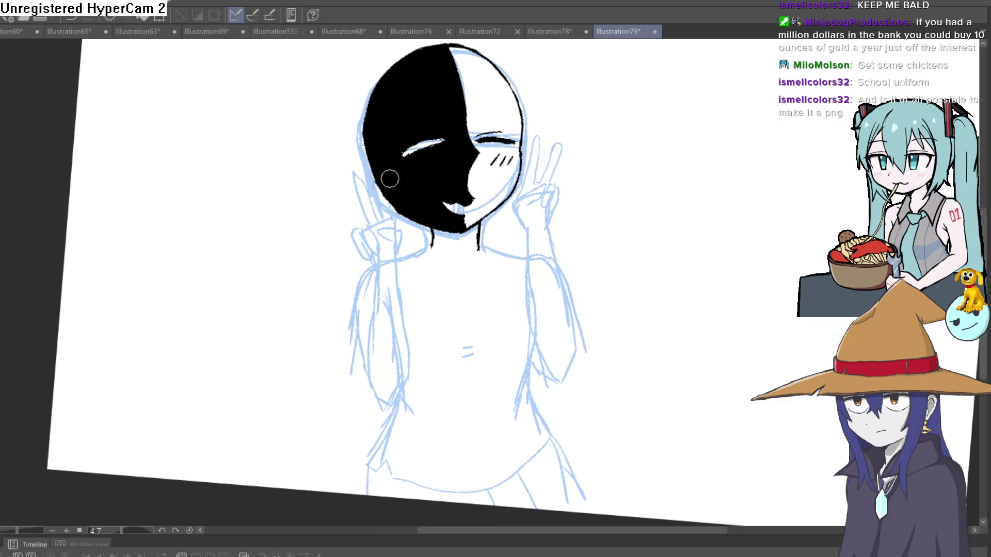
mouse_move(572, 142)
mouse_down()
mouse_move(555, 215)
mouse_move(555, 195)
mouse_move(537, 176)
mouse_up()
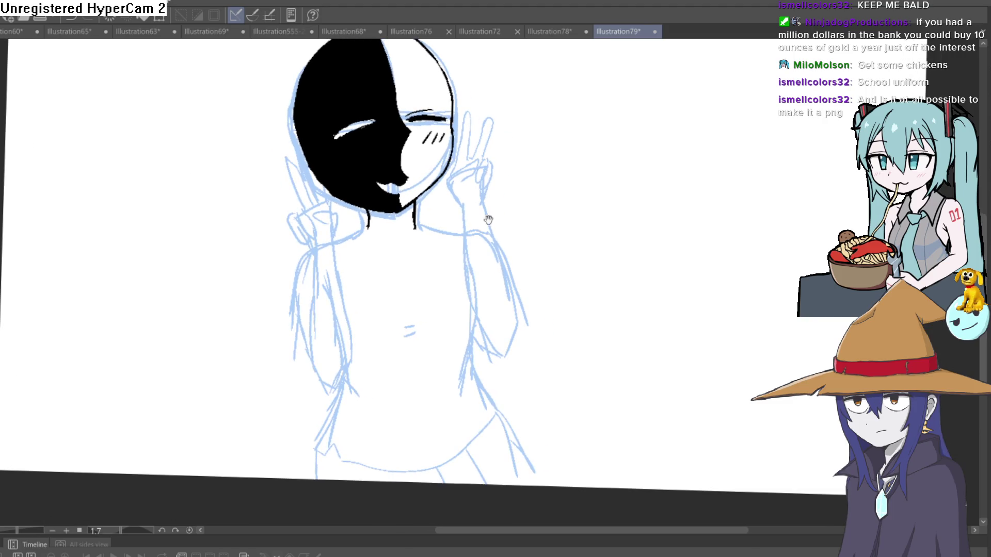
scroll(413, 232, up, 3)
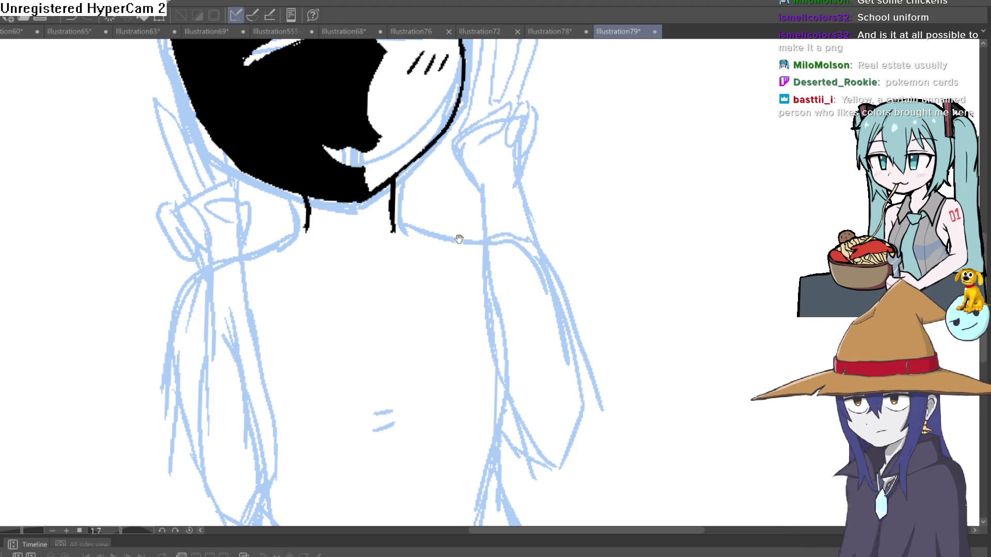
Zoom in on the neck and right shoulder and ink lines down from the shoulder, undoing two strokes.
scroll(454, 233, down, 3)
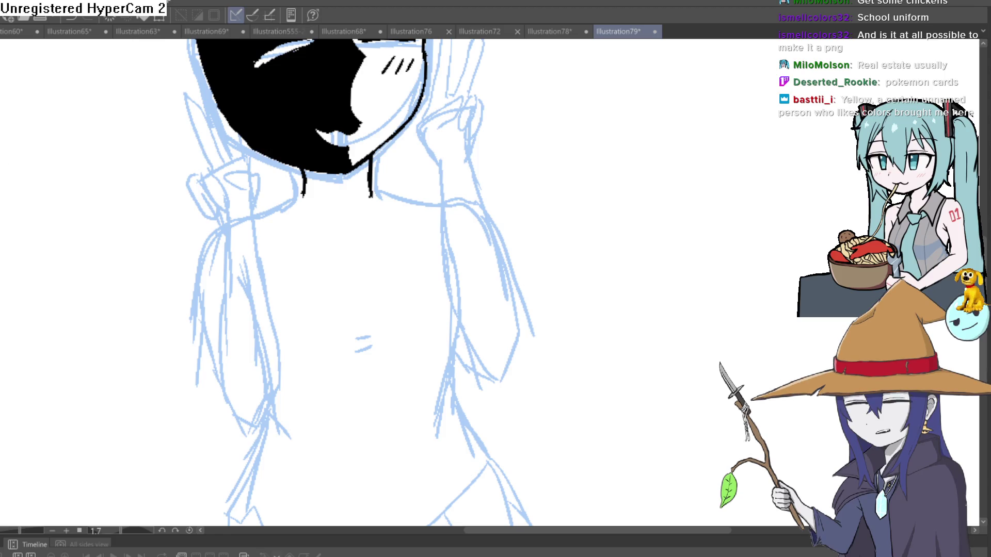
scroll(390, 183, up, 2)
mouse_move(390, 182)
mouse_down()
mouse_move(349, 205)
mouse_move(351, 228)
mouse_up()
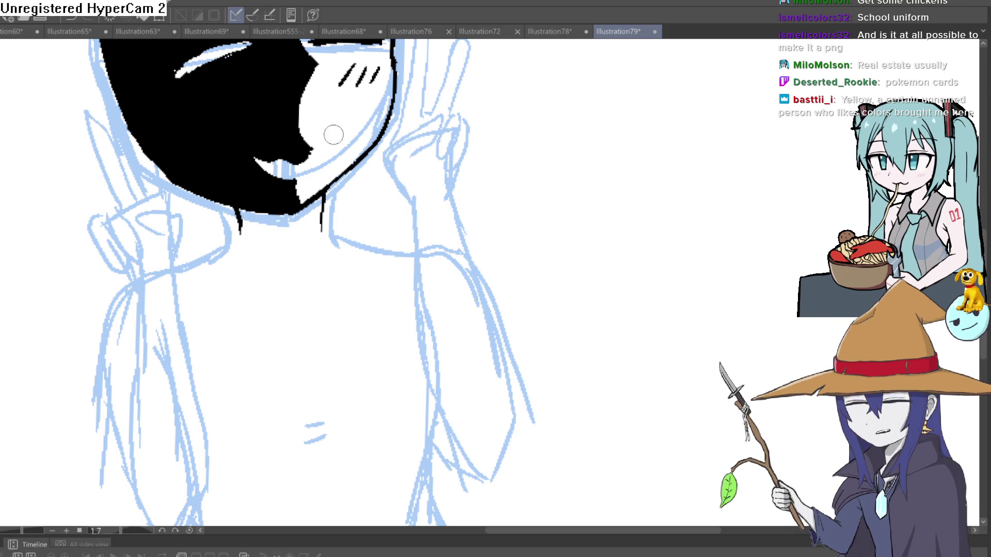
click(342, 184)
click(335, 185)
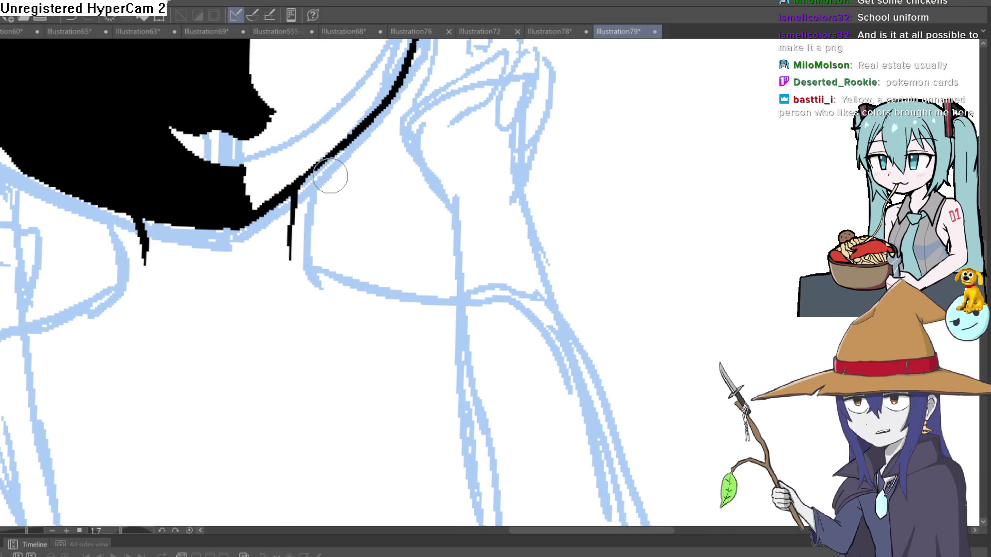
mouse_move(316, 171)
mouse_down()
mouse_move(431, 244)
mouse_move(431, 266)
mouse_move(303, 454)
mouse_up()
scroll(368, 303, down, 2)
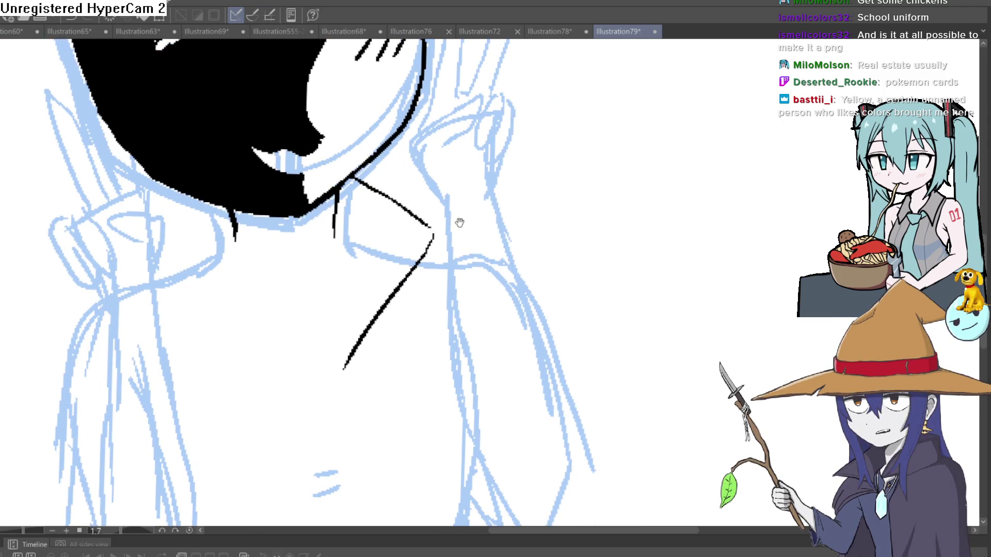
key(ctrl+z)
key(ctrl+z)
Draw the right side of the neck and extend the neck lines down toward the collar.
drag(352, 178, 430, 223)
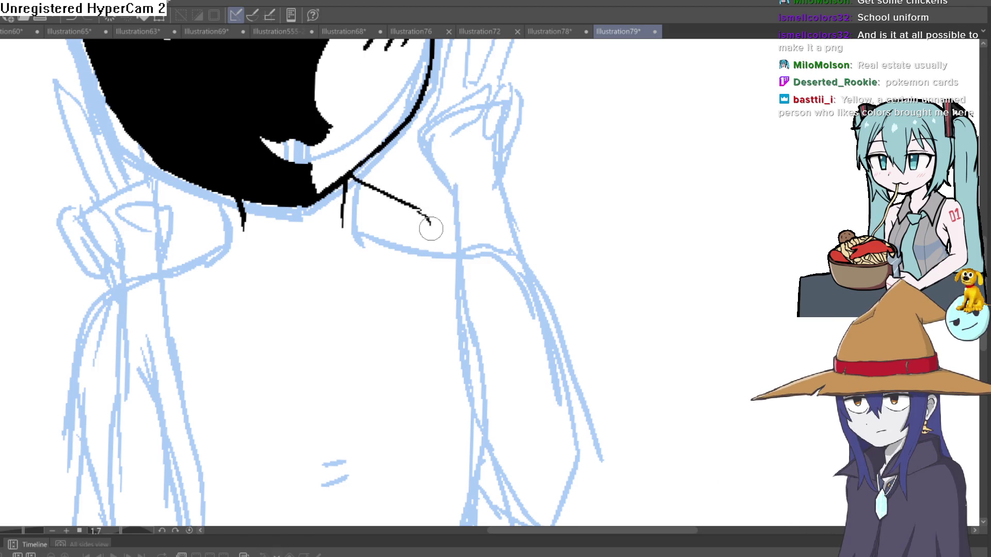
drag(384, 292, 335, 362)
drag(341, 225, 310, 359)
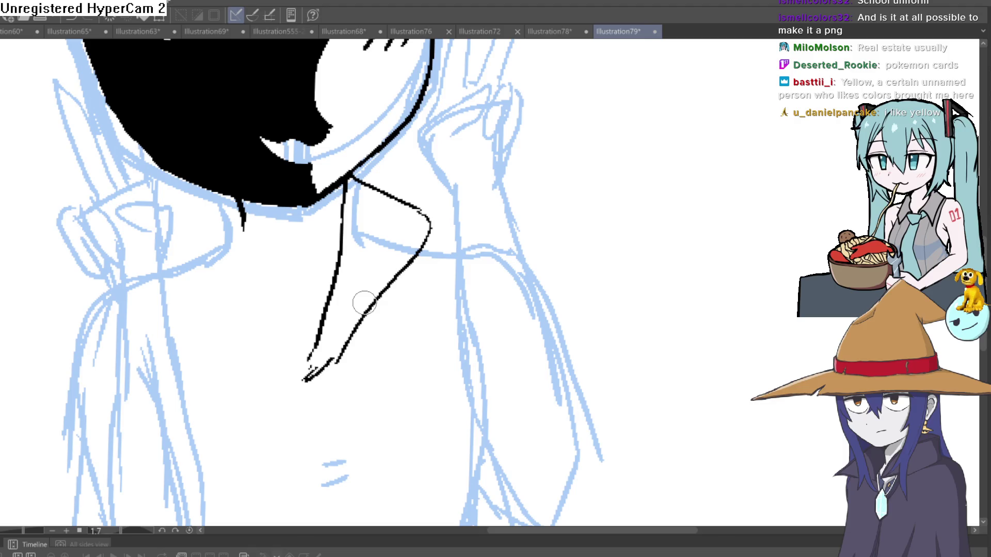
scroll(444, 207, down, 3)
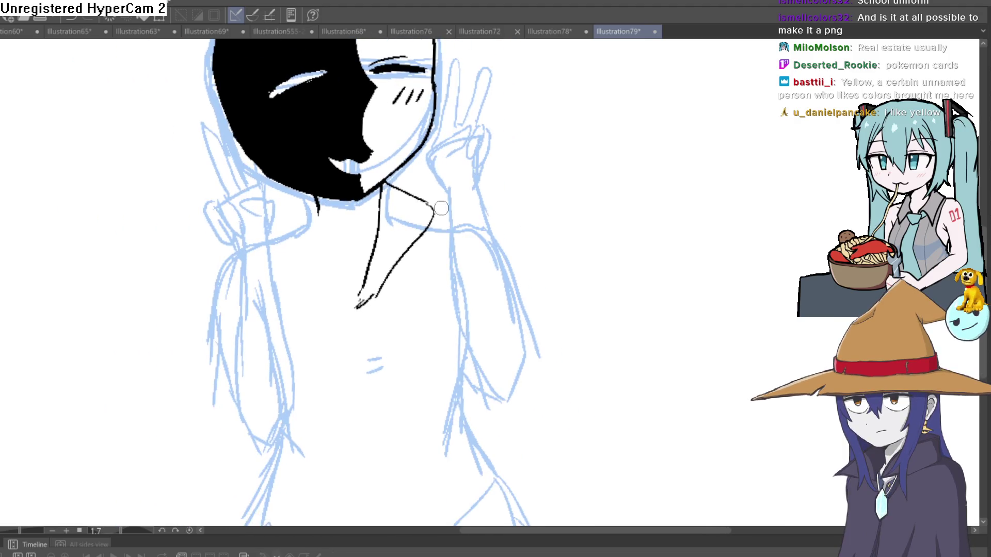
scroll(317, 196, up, 1)
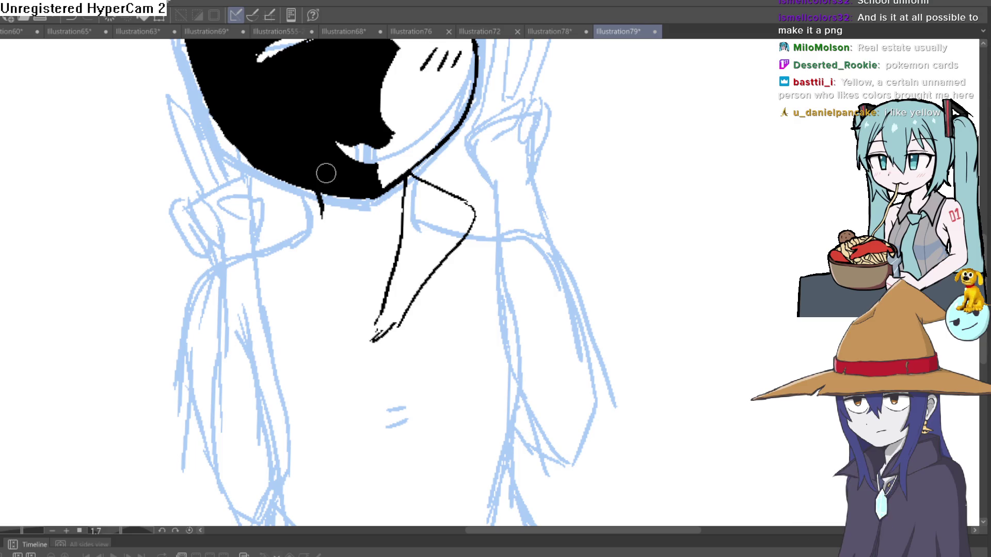
Retry the neck strokes, undoing the line left of the chin and the failed attempts.
drag(310, 195, 269, 226)
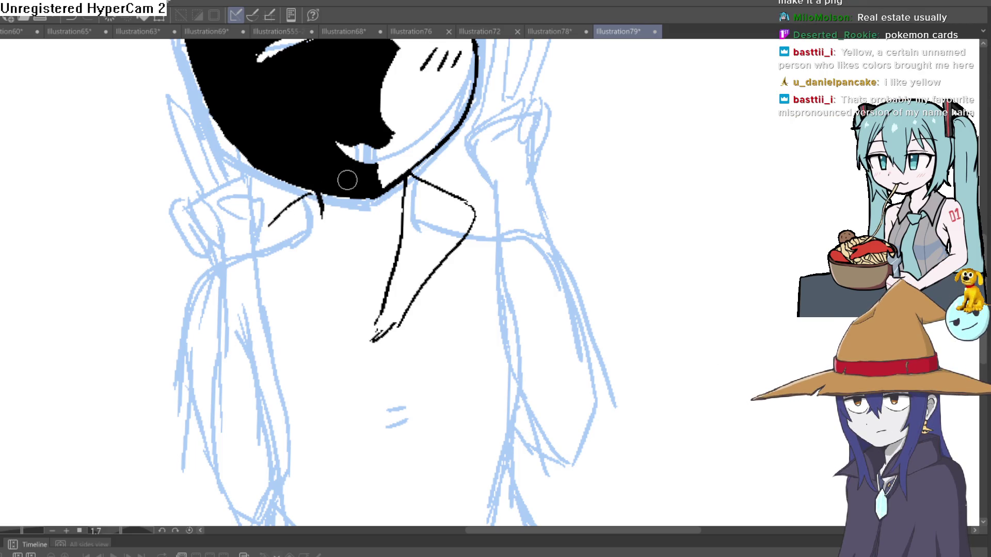
key(ctrl+z)
key(ctrl+z)
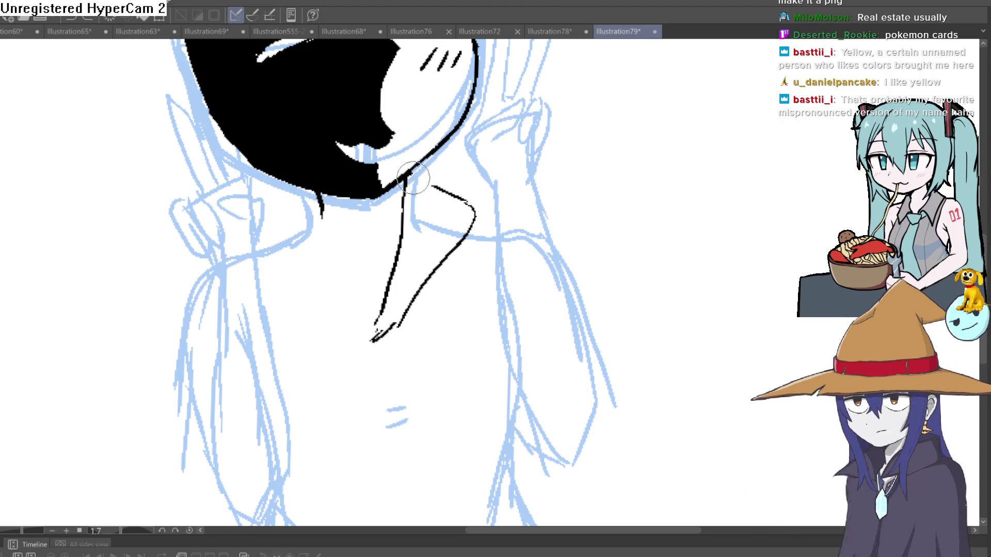
key(ctrl+z)
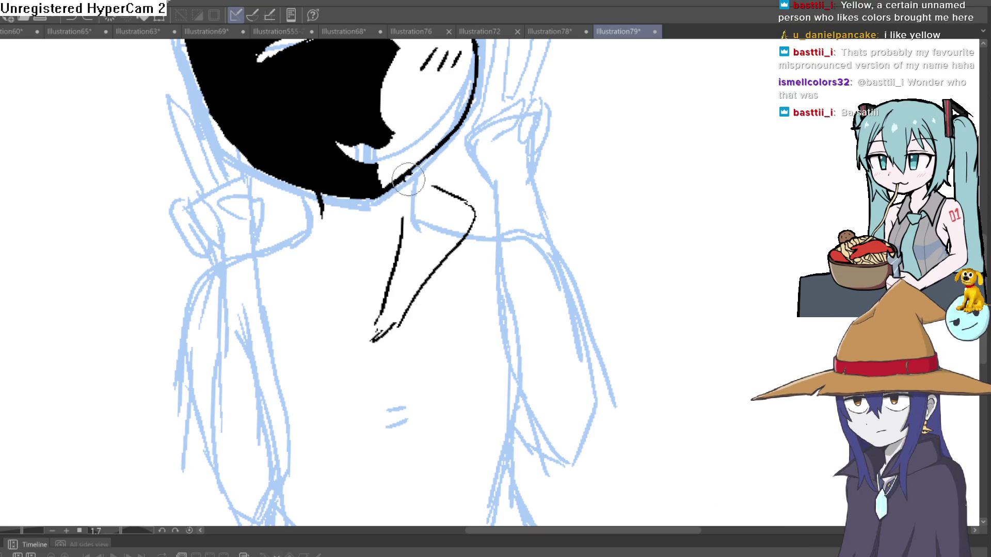
key(ctrl+z)
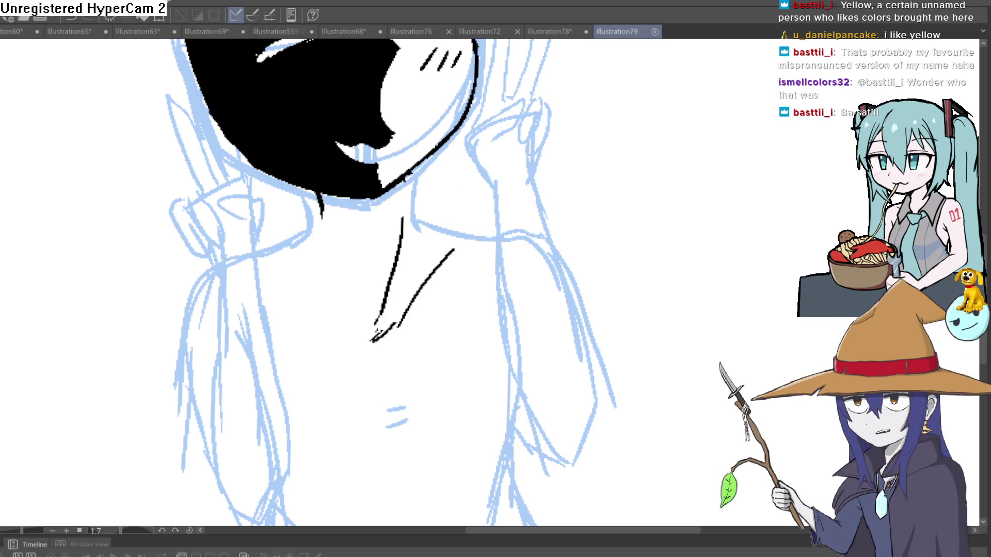
mouse_move(405, 175)
mouse_down()
mouse_move(402, 223)
mouse_move(447, 223)
mouse_up()
key(ctrl+z)
mouse_move(403, 199)
mouse_down()
mouse_move(479, 239)
mouse_move(448, 266)
mouse_up()
key(ctrl+z)
key(ctrl+z)
Draw both sides of the collar V and the inner left line to its point, thickening the neck's right line.
mouse_move(405, 203)
mouse_down()
mouse_move(458, 233)
mouse_move(397, 332)
mouse_move(372, 345)
mouse_move(399, 257)
mouse_up()
mouse_move(319, 204)
mouse_down()
mouse_move(269, 240)
mouse_move(373, 345)
mouse_up()
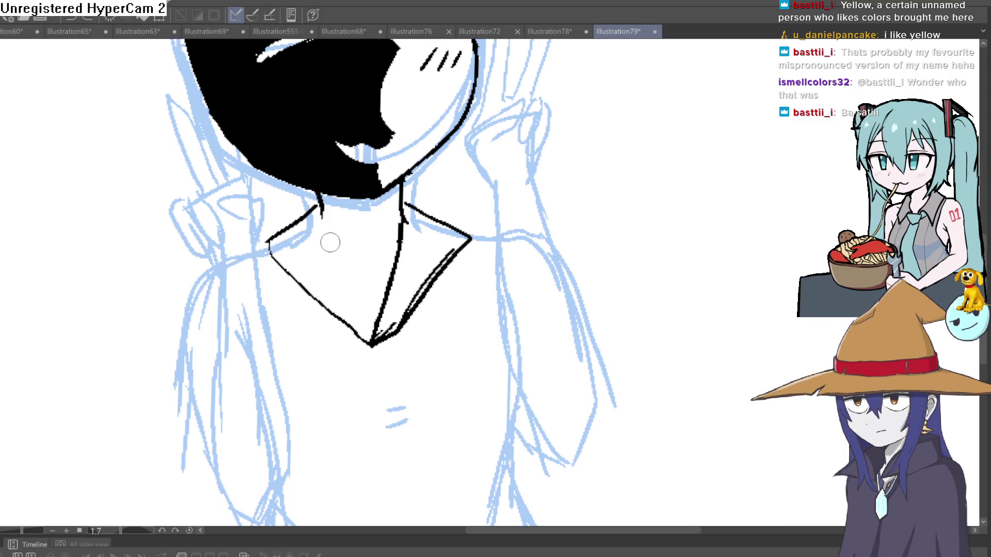
mouse_move(328, 237)
mouse_down()
mouse_move(375, 324)
mouse_move(432, 290)
mouse_up()
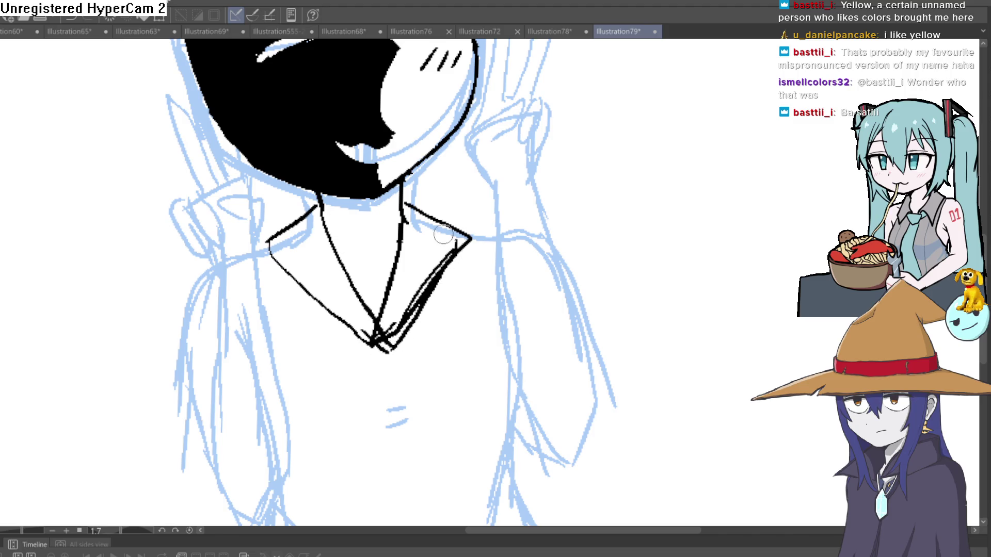
mouse_move(401, 222)
mouse_down()
mouse_move(386, 315)
mouse_move(409, 304)
mouse_move(443, 254)
mouse_up()
Erase the ink tangle at the V's bottom, draw the curved neckline inside the V, and darken the tip.
drag(388, 322, 375, 340)
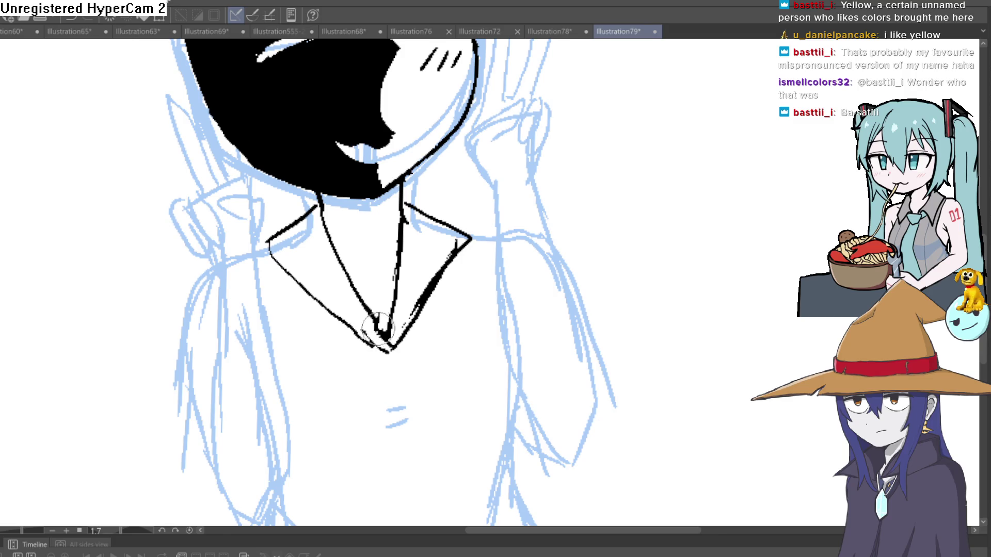
scroll(432, 275, down, 2)
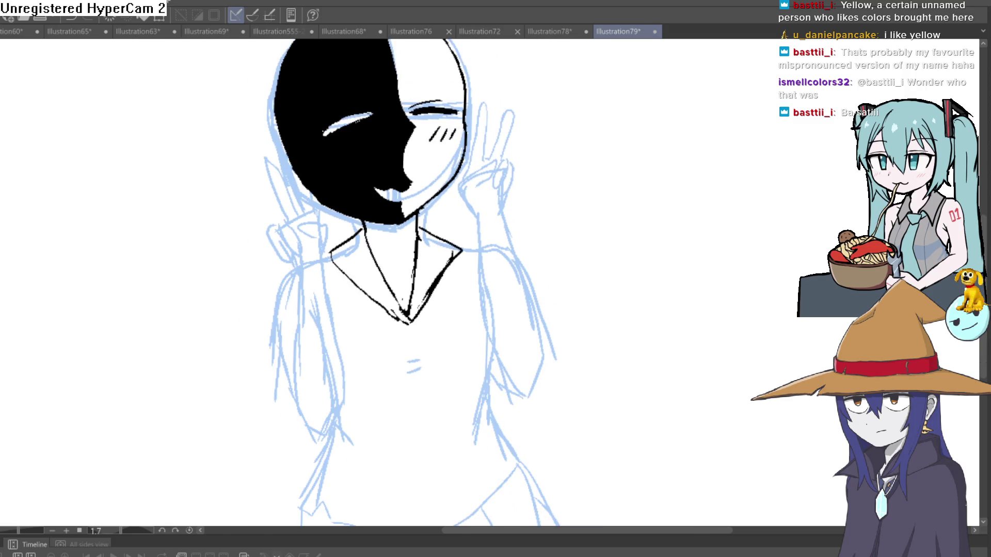
scroll(428, 263, down, 1)
scroll(429, 263, up, 4)
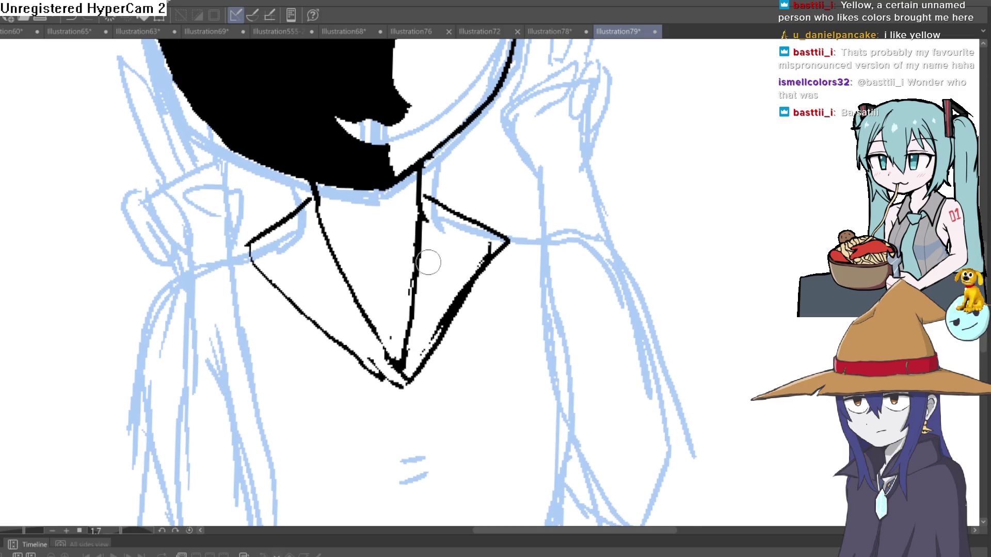
mouse_move(414, 279)
mouse_down()
mouse_move(393, 299)
mouse_move(360, 304)
mouse_up()
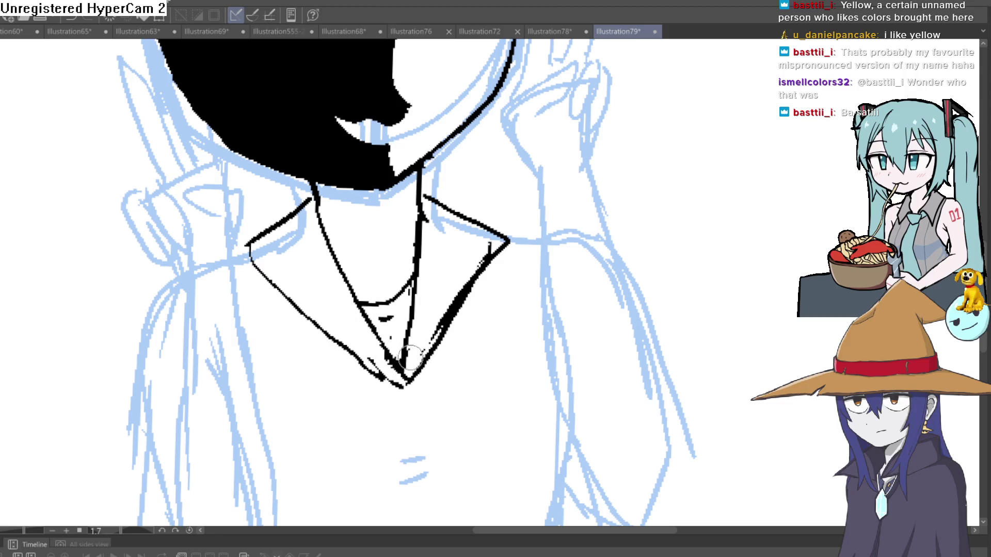
drag(404, 361, 398, 380)
drag(380, 346, 401, 380)
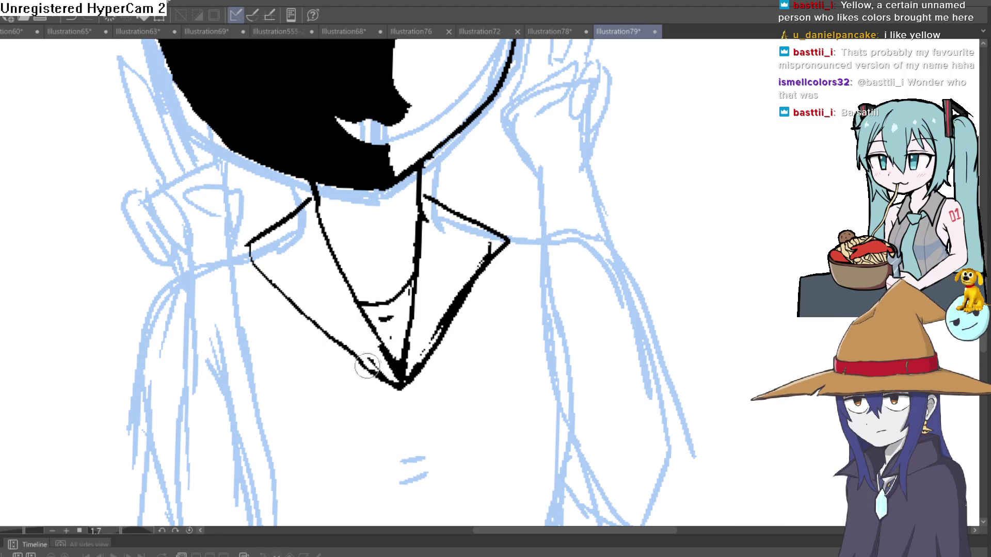
key(ctrl+z)
key(ctrl+z)
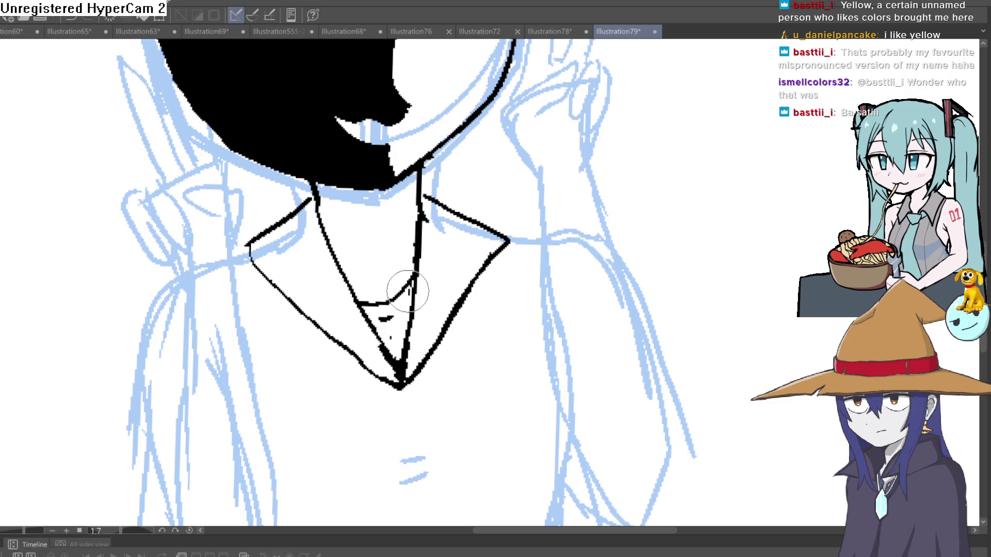
key(ctrl+minus)
drag(541, 196, 481, 221)
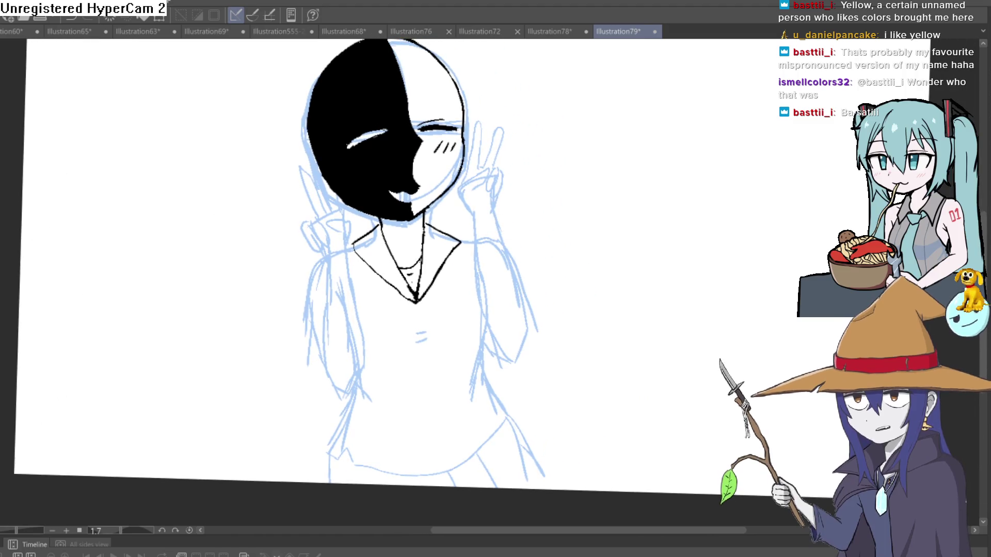
Draw the outer edges of both collar wings, undoing a stray tick inside the collar.
key(ctrl+plus)
mouse_move(472, 267)
mouse_down()
mouse_move(447, 265)
mouse_move(462, 277)
mouse_up()
mouse_move(402, 123)
mouse_down()
mouse_move(516, 162)
mouse_move(435, 242)
mouse_up()
mouse_move(268, 140)
mouse_down()
mouse_move(206, 209)
mouse_move(335, 297)
mouse_up()
key(ctrl+z)
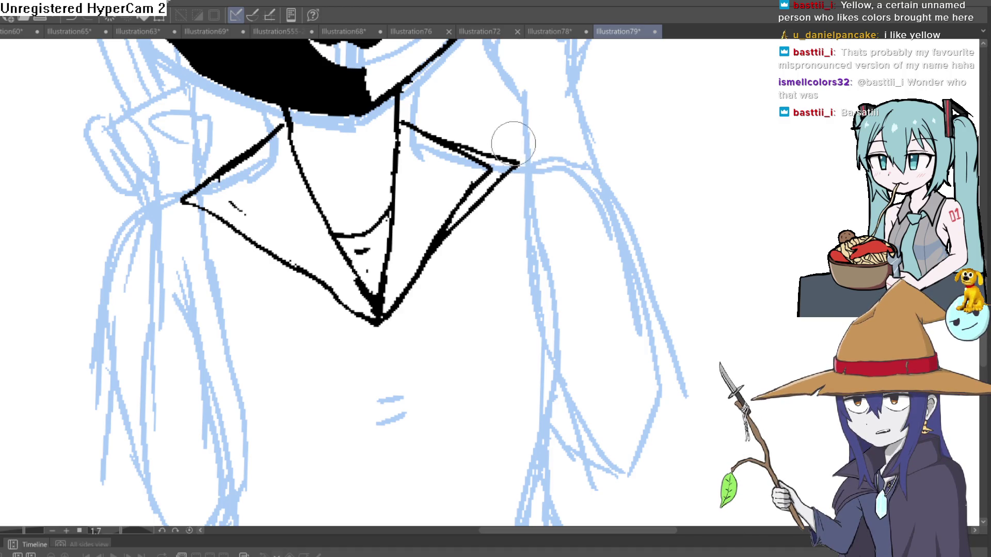
Erase the doubled line at the right collar tip and stray marks below the left collar line.
mouse_move(485, 174)
mouse_down()
mouse_move(411, 129)
mouse_move(475, 183)
mouse_move(416, 263)
mouse_move(483, 168)
mouse_move(477, 182)
mouse_up()
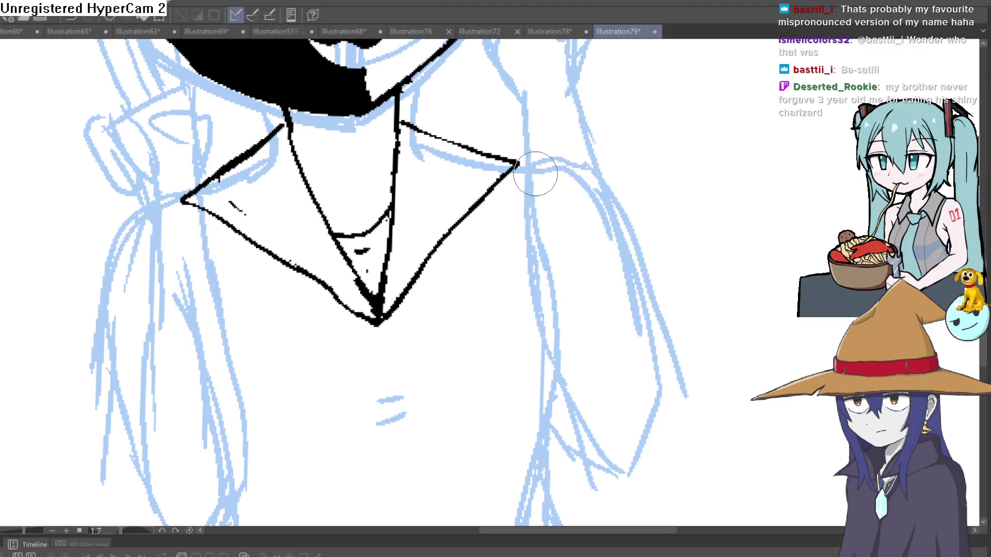
mouse_move(215, 172)
mouse_down()
mouse_move(239, 203)
mouse_move(210, 195)
mouse_move(220, 182)
mouse_up()
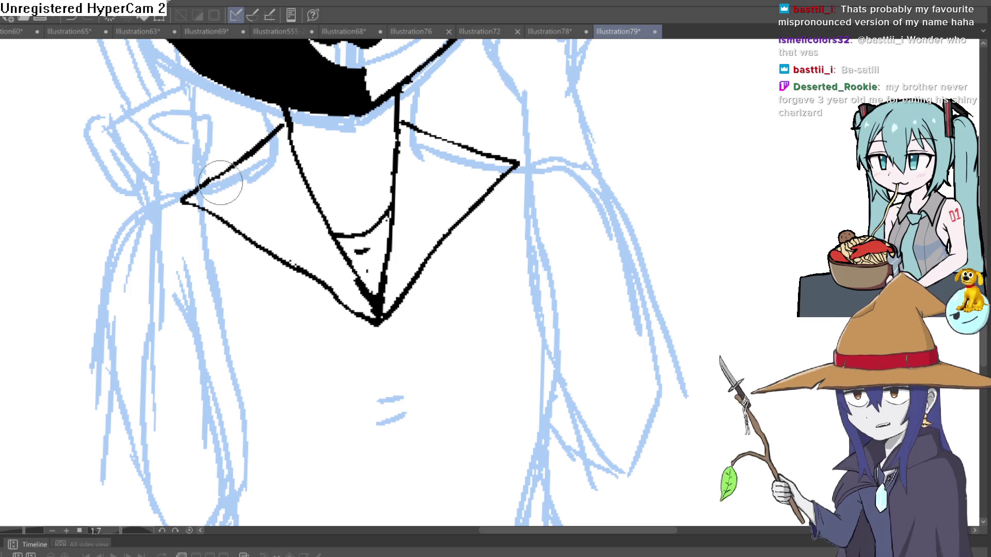
scroll(462, 182, down, 3)
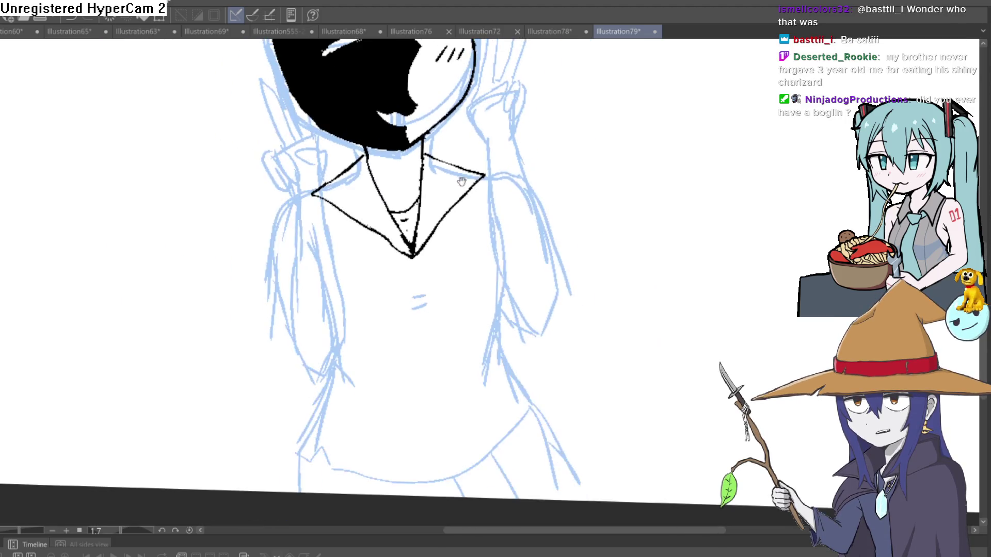
Redraw the right collar edge as a cleaner ink line.
drag(461, 182, 418, 211)
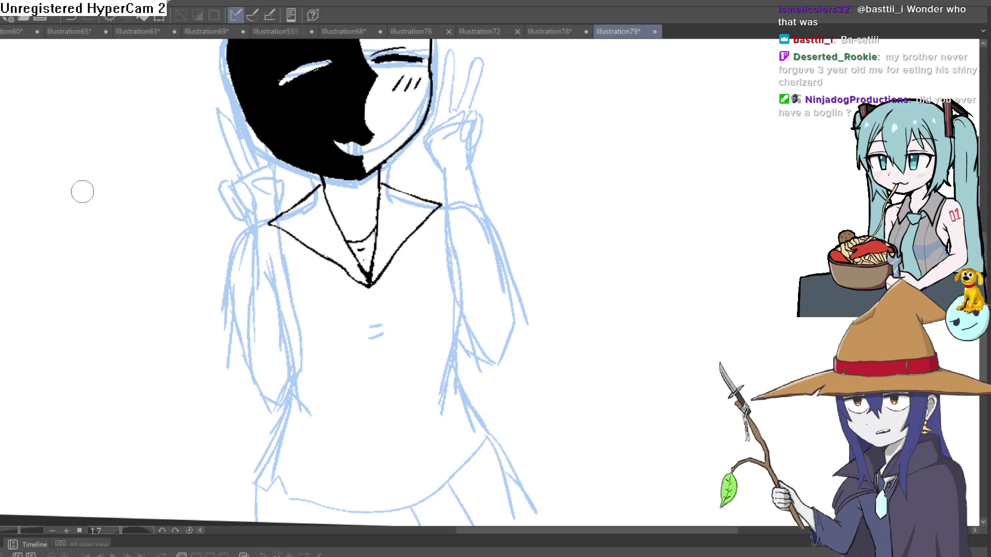
scroll(428, 192, up, 3)
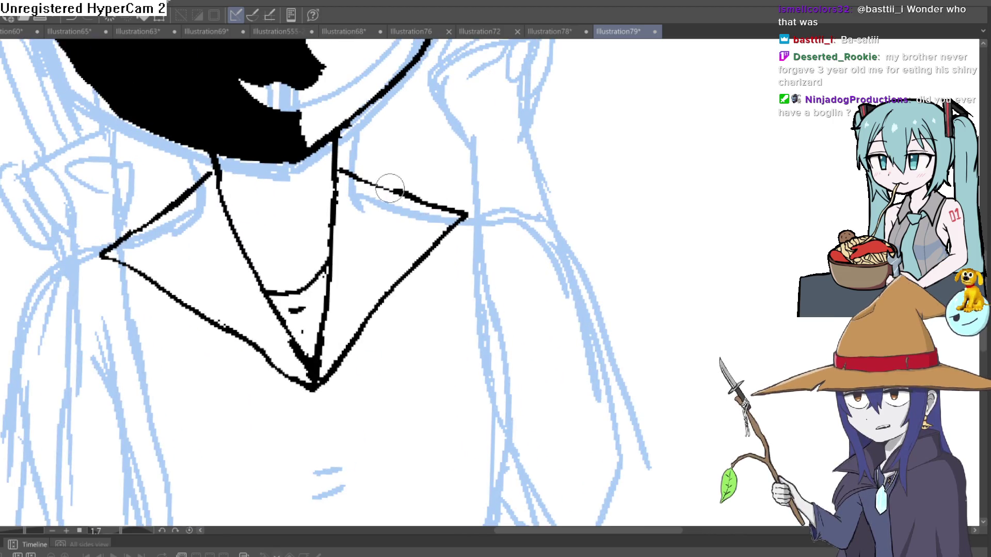
drag(345, 166, 392, 193)
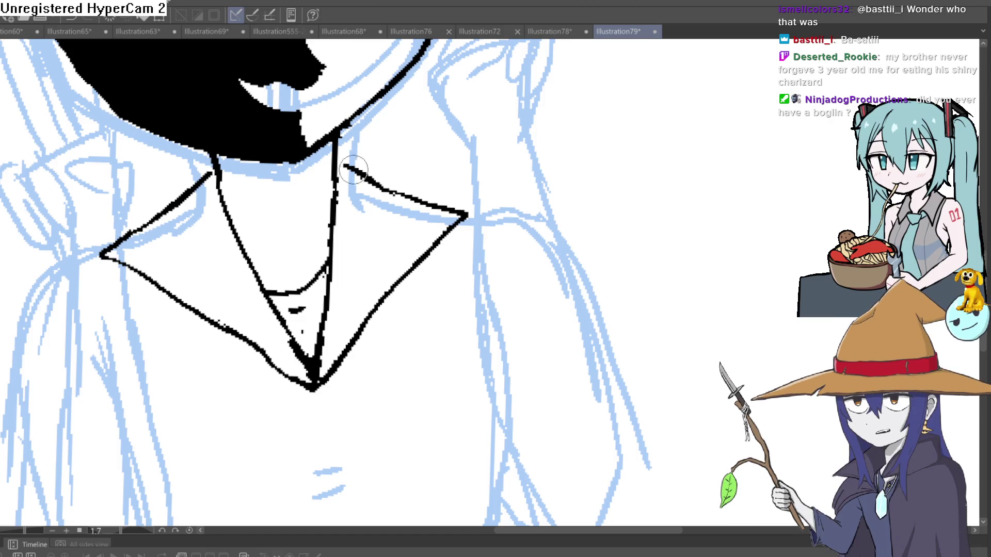
Draw the knot line from the collar's right corner and the scarf hanging below.
scroll(469, 212, down, 3)
mouse_move(469, 211)
mouse_down()
mouse_move(444, 161)
mouse_move(369, 279)
mouse_move(325, 318)
mouse_move(282, 293)
mouse_move(331, 297)
mouse_move(316, 420)
mouse_up()
scroll(413, 173, up, 3)
scroll(330, 305, down, 1)
scroll(346, 305, down, 1)
mouse_move(312, 273)
mouse_down()
mouse_move(342, 327)
mouse_move(361, 485)
mouse_up()
Ink the scarf to its pointed tip with a crease line, redrawing its left edge.
mouse_move(369, 453)
mouse_down()
mouse_move(346, 303)
mouse_move(343, 361)
mouse_move(303, 315)
mouse_move(291, 272)
mouse_up()
drag(278, 131, 300, 227)
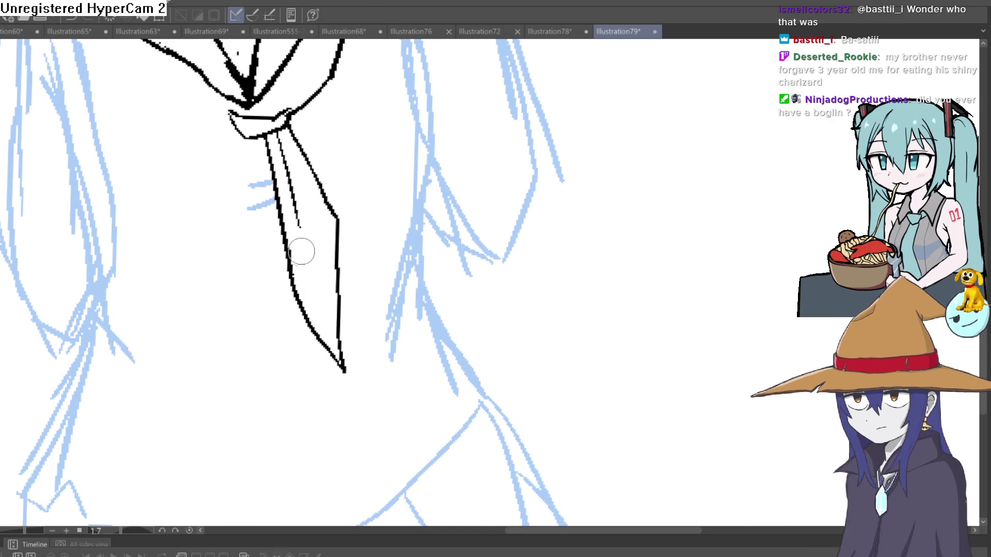
drag(285, 133, 312, 224)
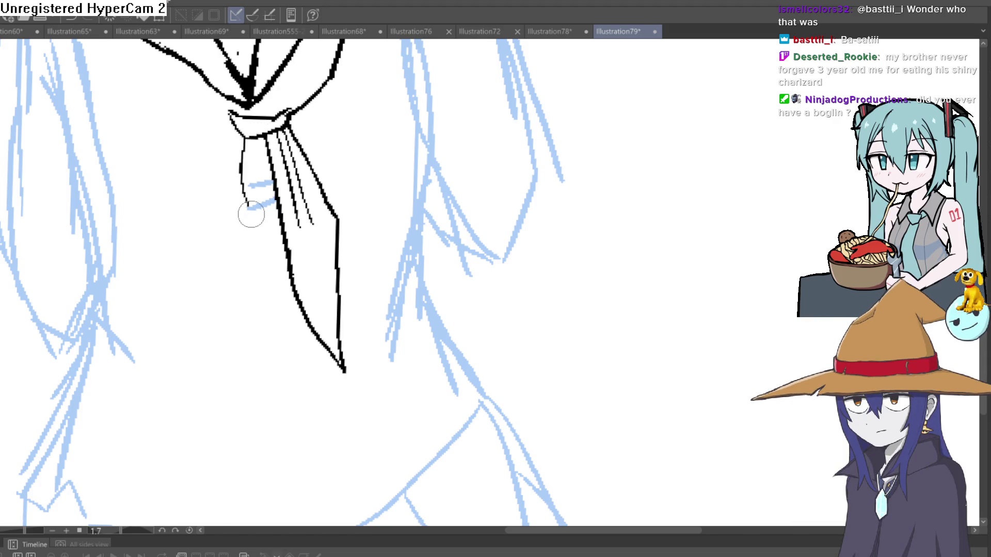
key(ctrl+z)
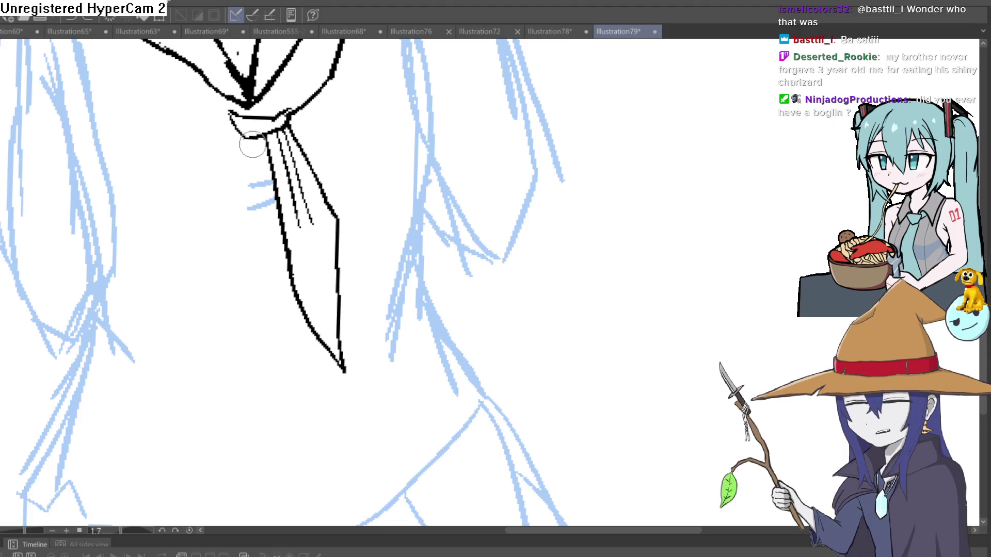
mouse_move(243, 138)
mouse_down()
mouse_move(283, 321)
mouse_move(307, 374)
mouse_up()
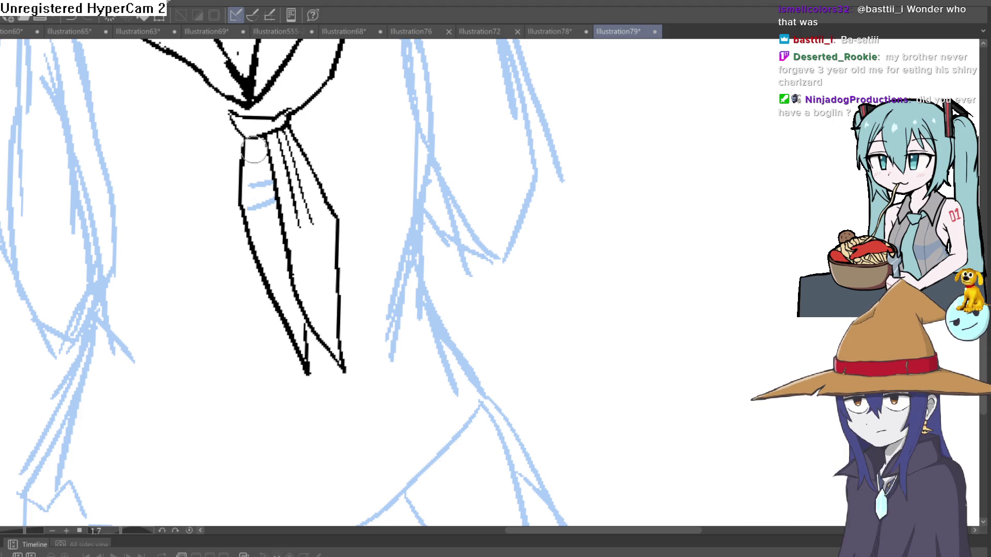
scroll(398, 177, down, 3)
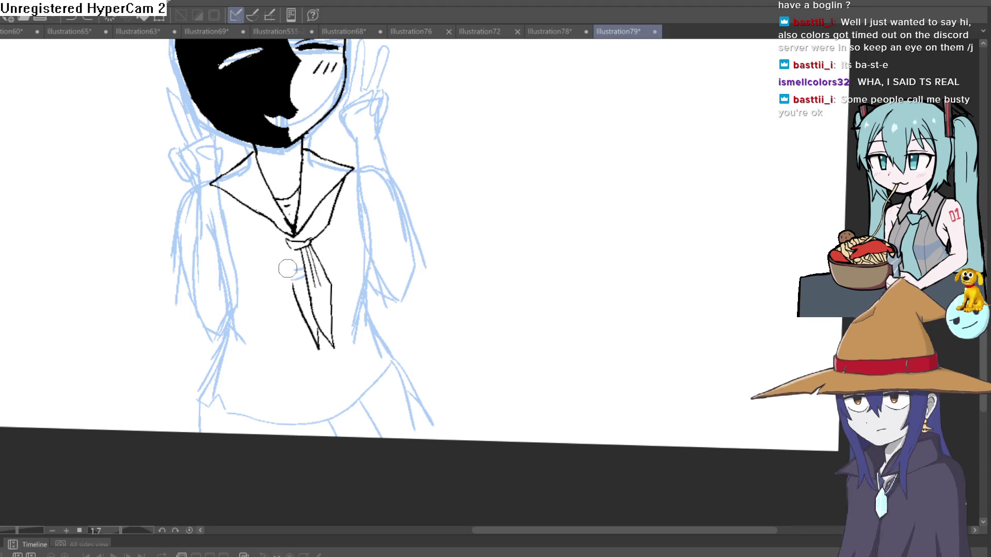
Replace the earlier stroke with a fresh black line down the tie's left edge.
key(ctrl+z)
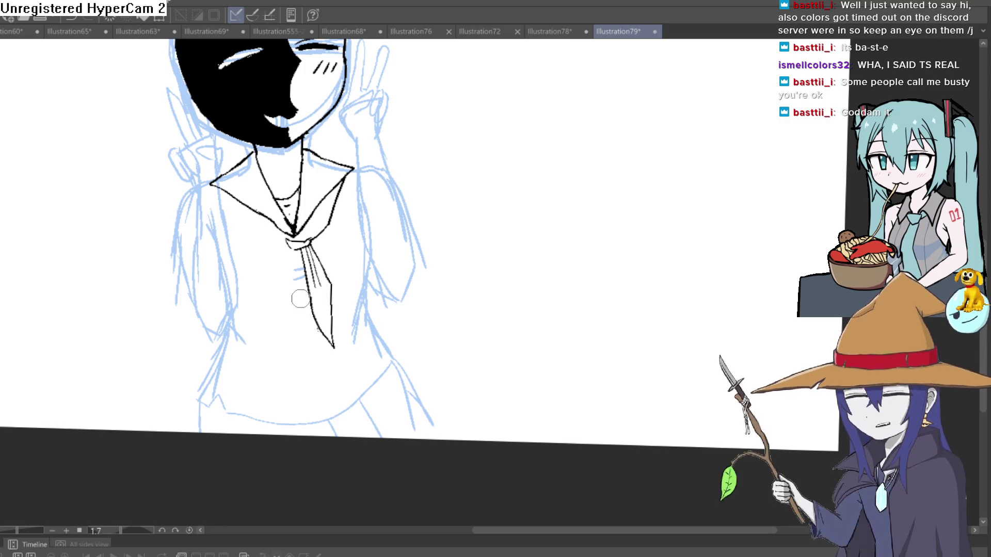
scroll(308, 258, down, 2)
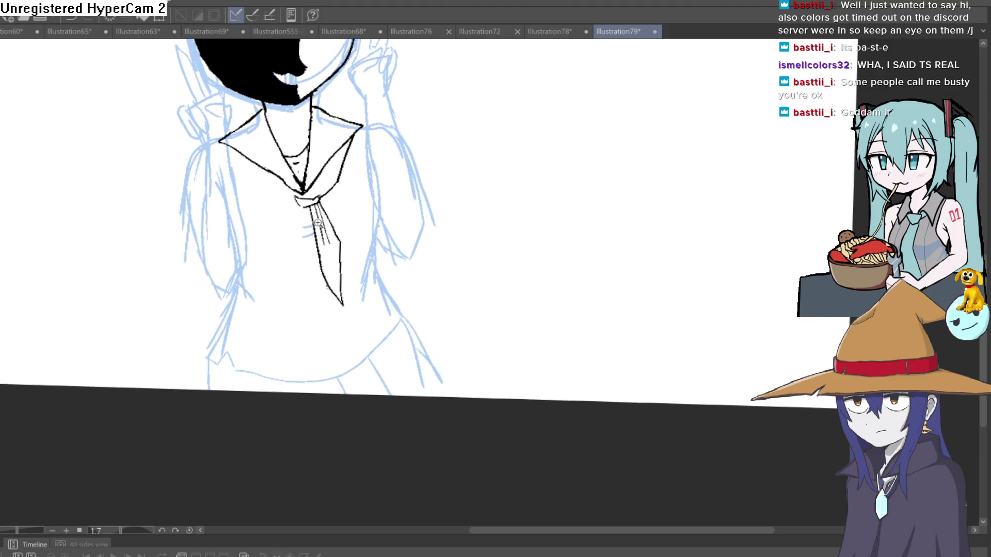
scroll(318, 223, up, 2)
mouse_move(292, 200)
mouse_down()
mouse_move(279, 264)
mouse_move(326, 364)
mouse_move(322, 311)
mouse_up()
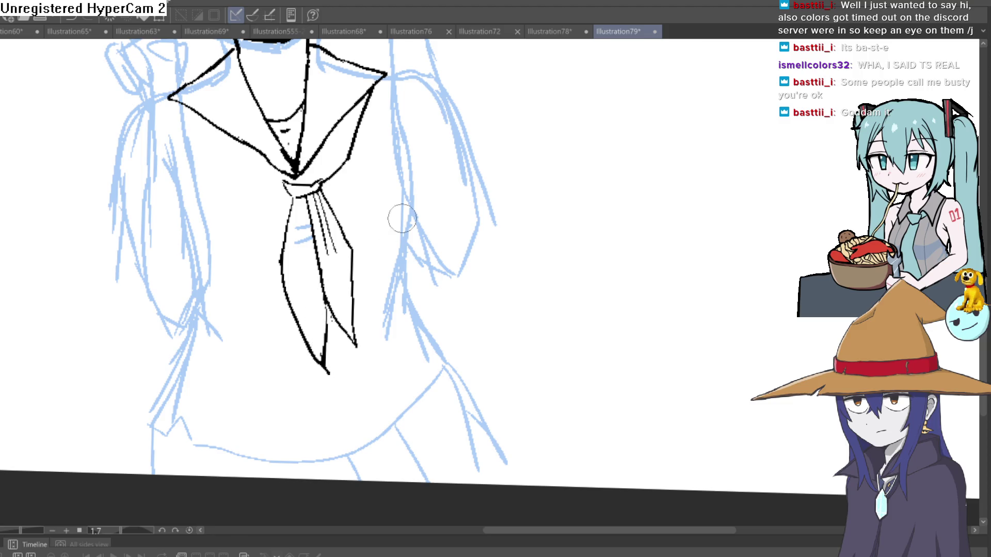
scroll(434, 227, down, 3)
drag(428, 229, 420, 278)
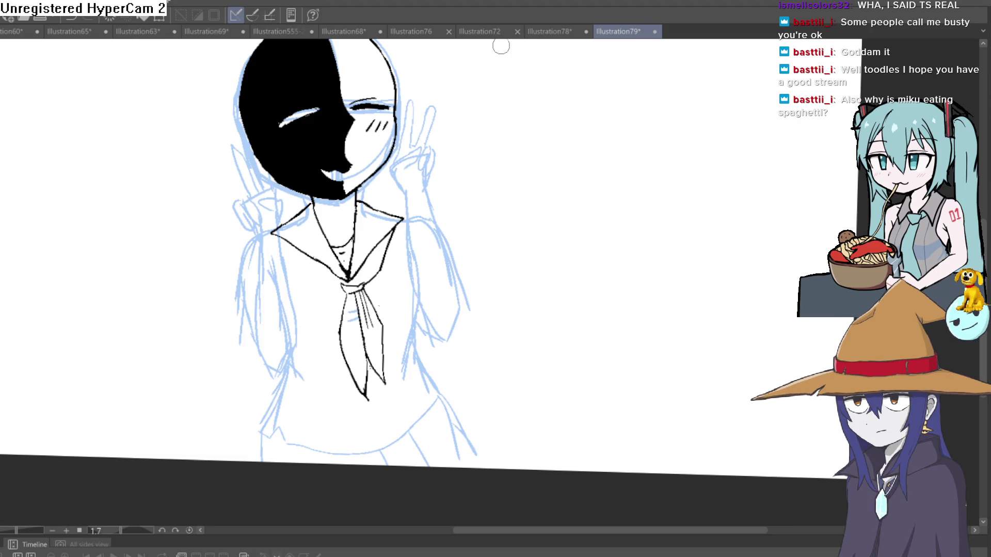
Erase the thin stray stroke and the dot below it on the tie.
scroll(353, 320, up, 3)
drag(382, 243, 410, 332)
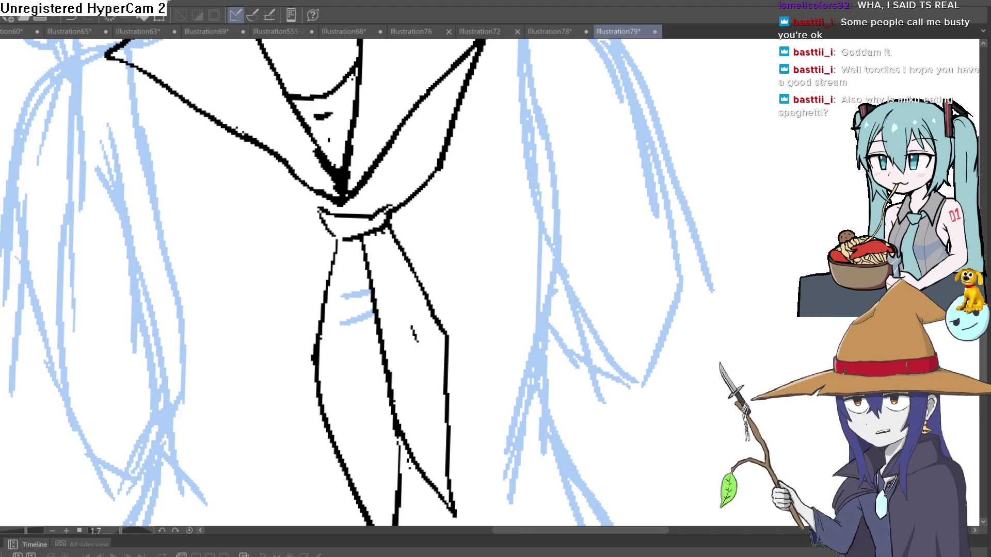
scroll(351, 217, down, 2)
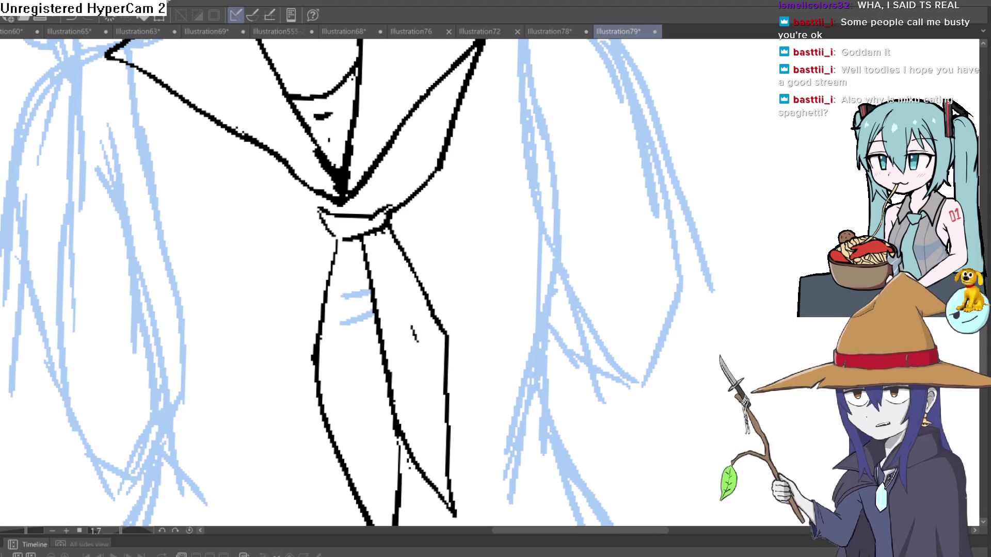
Rotate the view to the collar and redraw the left collar line up from the knot.
scroll(449, 230, down, 3)
mouse_move(449, 230)
mouse_down()
mouse_move(503, 222)
mouse_move(359, 202)
mouse_up()
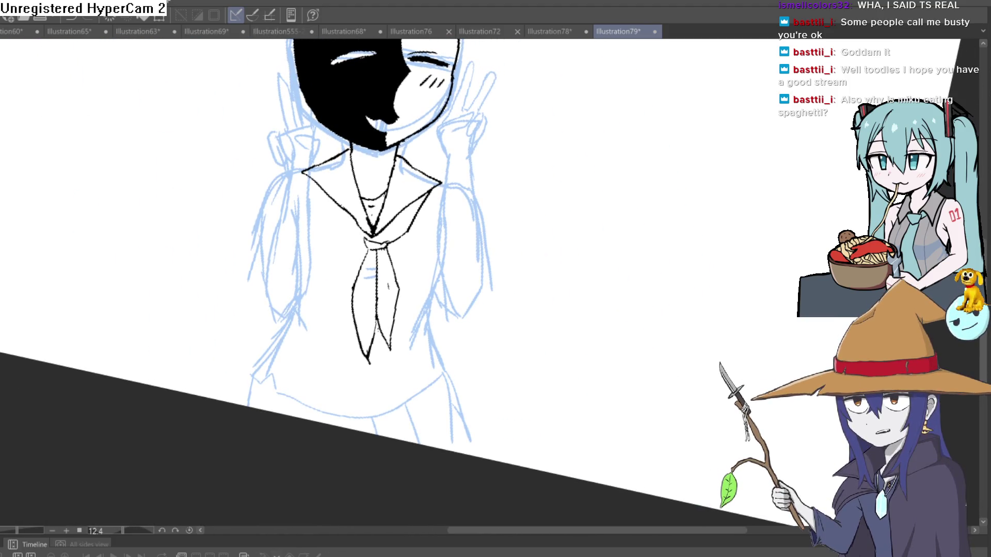
drag(392, 155, 474, 170)
scroll(415, 175, up, 3)
drag(415, 176, 423, 205)
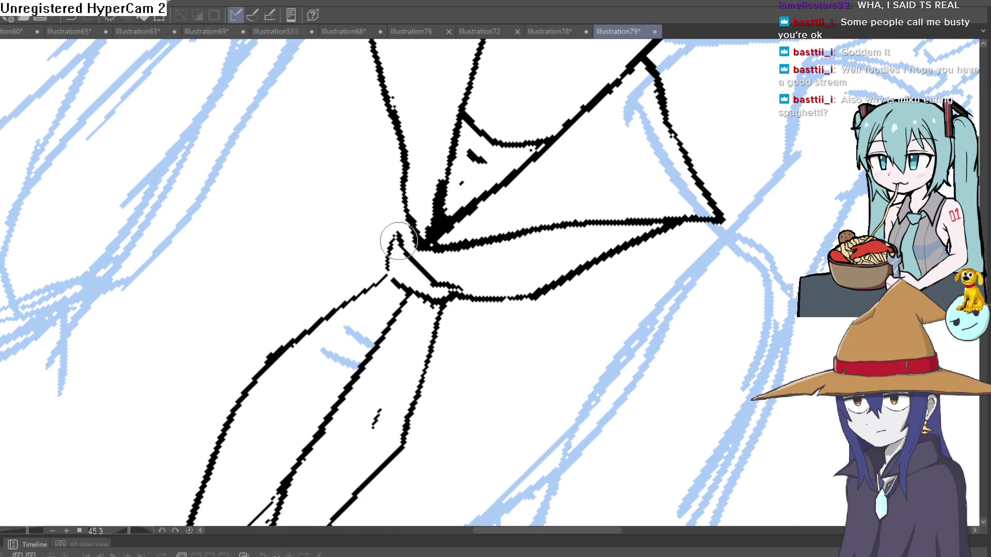
drag(570, 152, 472, 180)
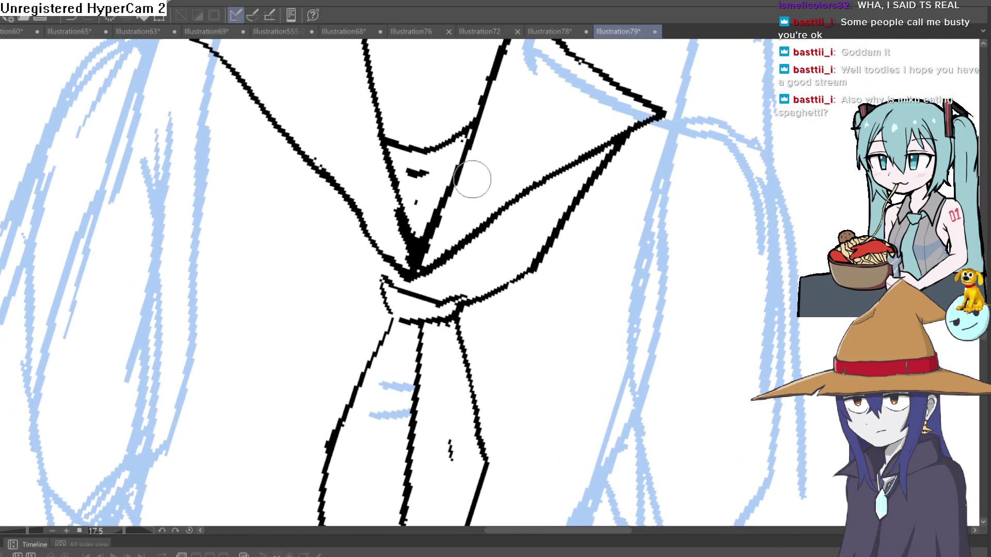
scroll(451, 248, down, 5)
mouse_move(451, 249)
mouse_down()
mouse_move(504, 251)
mouse_move(525, 155)
mouse_up()
key(ctrl+z)
key(ctrl+z)
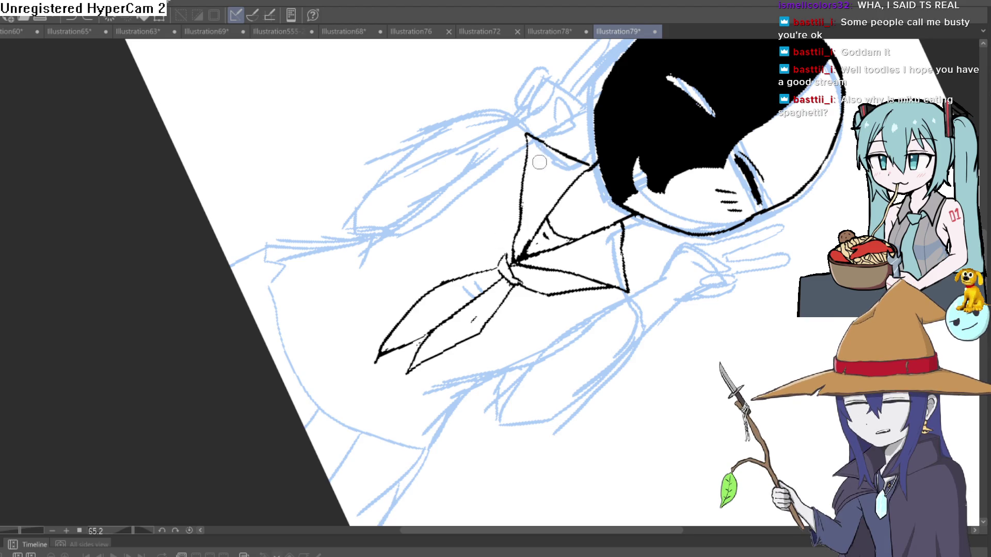
mouse_move(508, 261)
mouse_down()
mouse_move(527, 151)
mouse_move(467, 150)
mouse_up()
Ink a long line from the right collar tip down the torso's right side.
scroll(573, 160, up, 3)
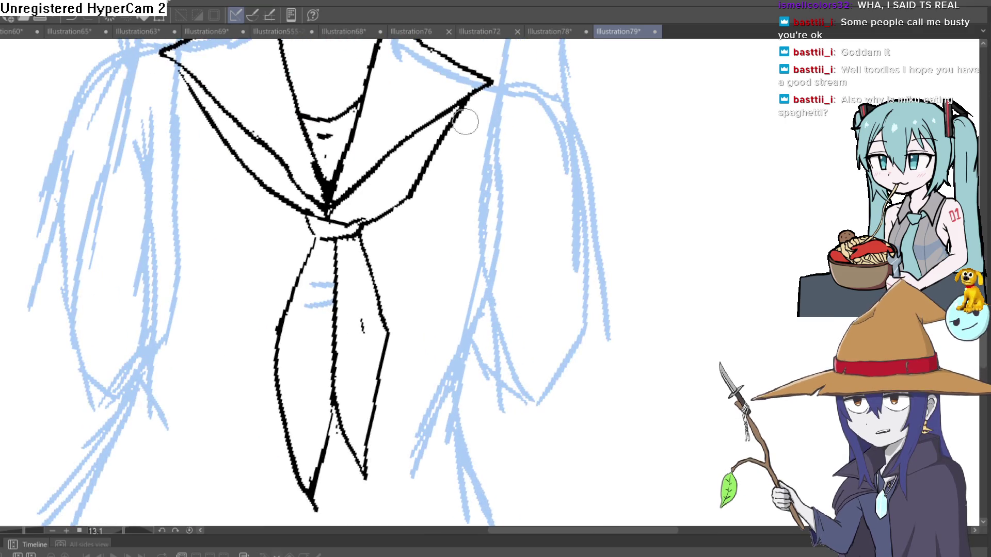
drag(469, 101, 490, 209)
key(ctrl+z)
key(ctrl+z)
drag(469, 104, 493, 271)
drag(480, 148, 488, 106)
drag(493, 271, 438, 397)
scroll(587, 263, down, 5)
Ink a line down the neck and fill its left side black.
mouse_move(588, 263)
mouse_down()
mouse_move(533, 224)
mouse_move(464, 227)
mouse_up()
scroll(427, 266, up, 3)
drag(427, 257, 431, 305)
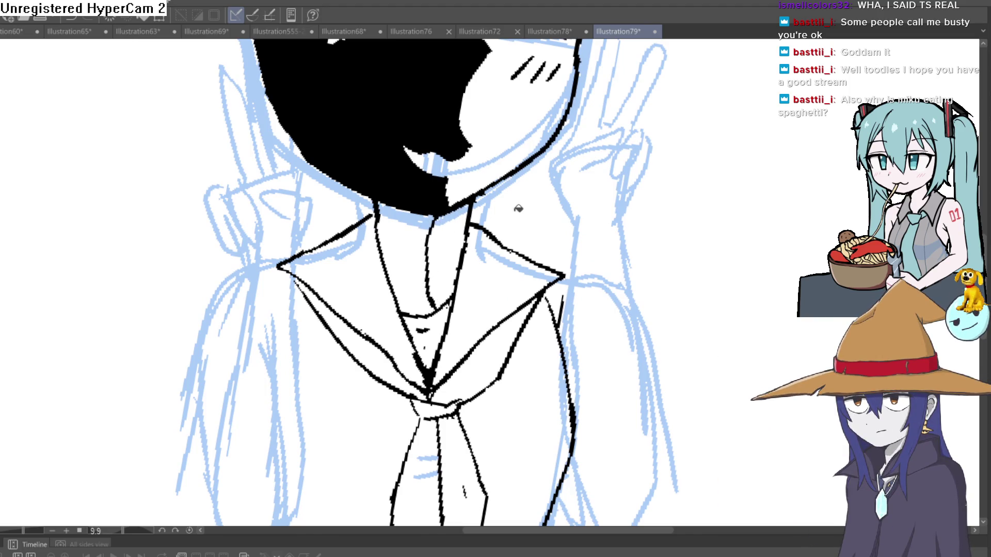
click(413, 248)
scroll(537, 280, down, 3)
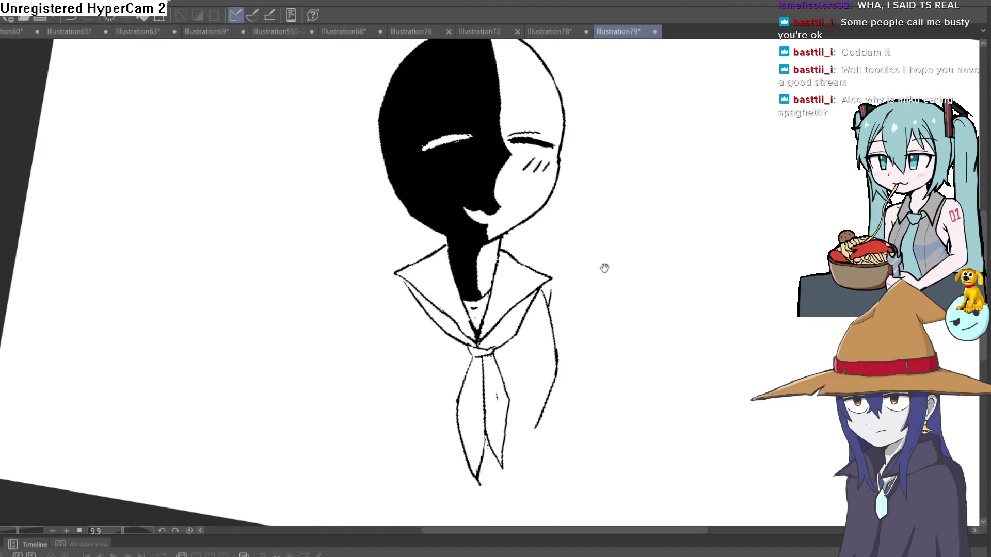
key(ctrl+z)
Outline the right sleeve cuff beside the collar.
mouse_move(760, 372)
mouse_down()
mouse_move(702, 367)
mouse_move(711, 358)
mouse_up()
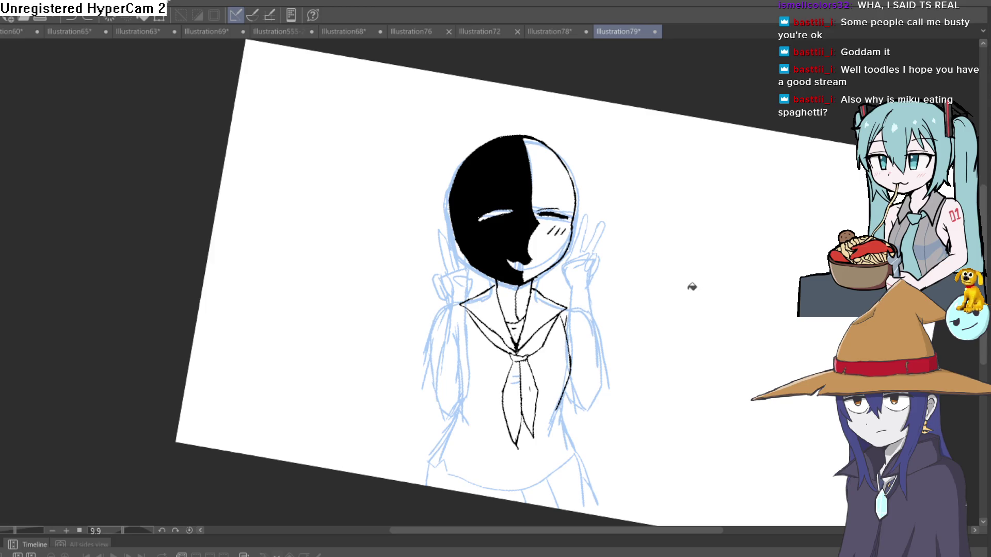
scroll(631, 308, down, 1)
drag(631, 308, 593, 314)
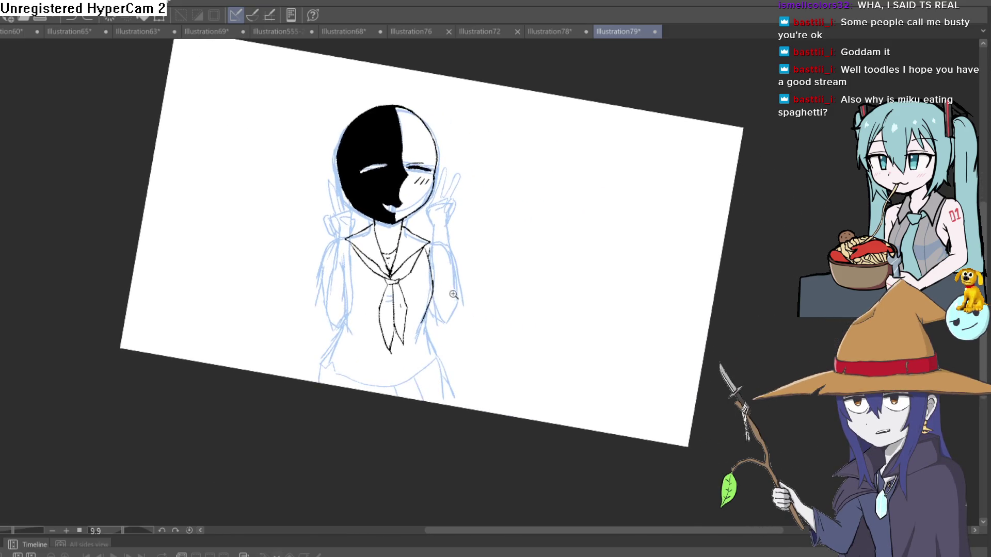
scroll(515, 262, up, 3)
mouse_move(483, 270)
mouse_down()
mouse_move(449, 283)
mouse_move(537, 272)
mouse_up()
drag(385, 236, 364, 289)
click(422, 195)
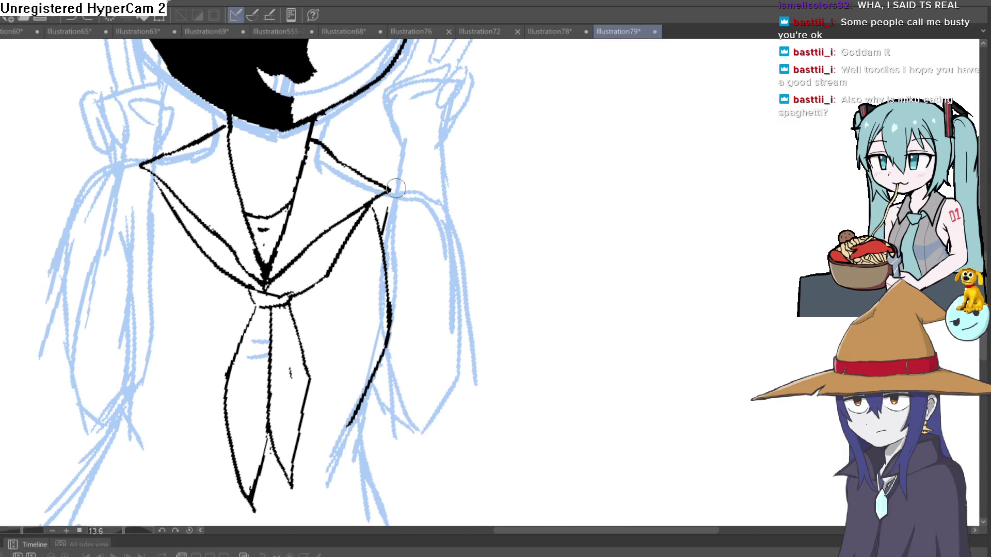
drag(419, 208, 449, 213)
drag(452, 215, 471, 205)
mouse_move(470, 204)
mouse_down()
mouse_move(443, 180)
mouse_move(471, 237)
mouse_move(427, 261)
mouse_move(381, 241)
mouse_up()
drag(383, 238, 394, 186)
Outline the left sleeve cuff and add a short stroke along the right arm.
mouse_move(131, 199)
mouse_down()
mouse_move(271, 187)
mouse_move(289, 214)
mouse_up()
drag(289, 215, 306, 196)
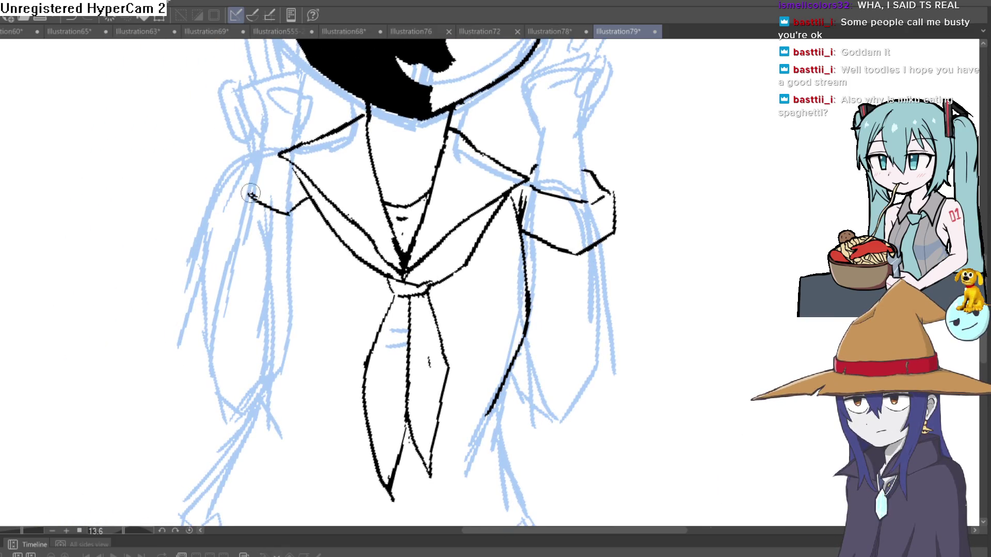
mouse_move(253, 165)
mouse_down()
mouse_move(231, 179)
mouse_move(238, 237)
mouse_move(316, 237)
mouse_move(311, 199)
mouse_up()
scroll(445, 188, down, 3)
mouse_move(575, 206)
mouse_down()
mouse_move(522, 190)
mouse_move(526, 177)
mouse_up()
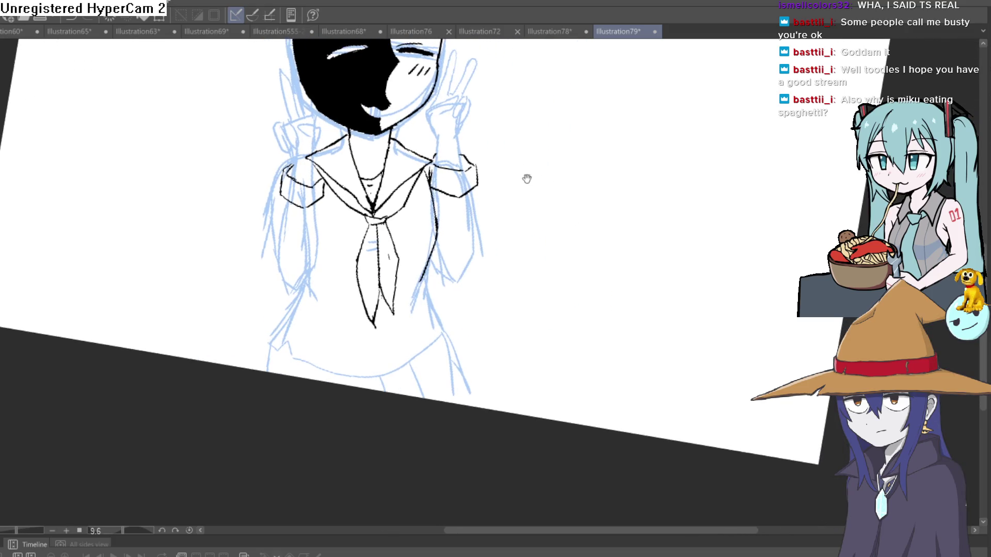
scroll(496, 211, up, 2)
drag(447, 165, 466, 265)
Undo the last pen stroke on the right arm with Ctrl+Z.
key(ctrl+z)
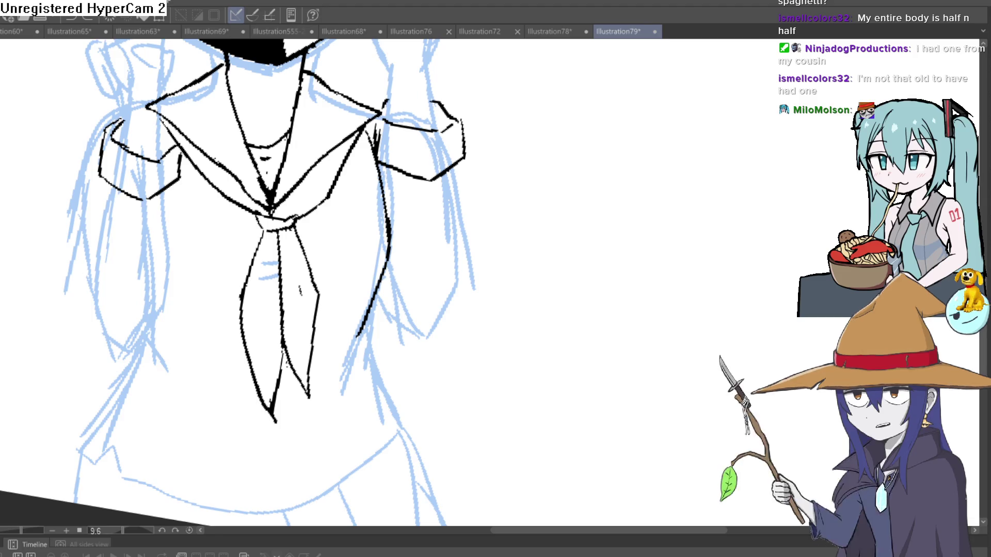
Extend the torso's right outline and draw fold lines on both sides of the tie.
drag(364, 323, 341, 380)
drag(338, 310, 298, 433)
drag(222, 338, 243, 428)
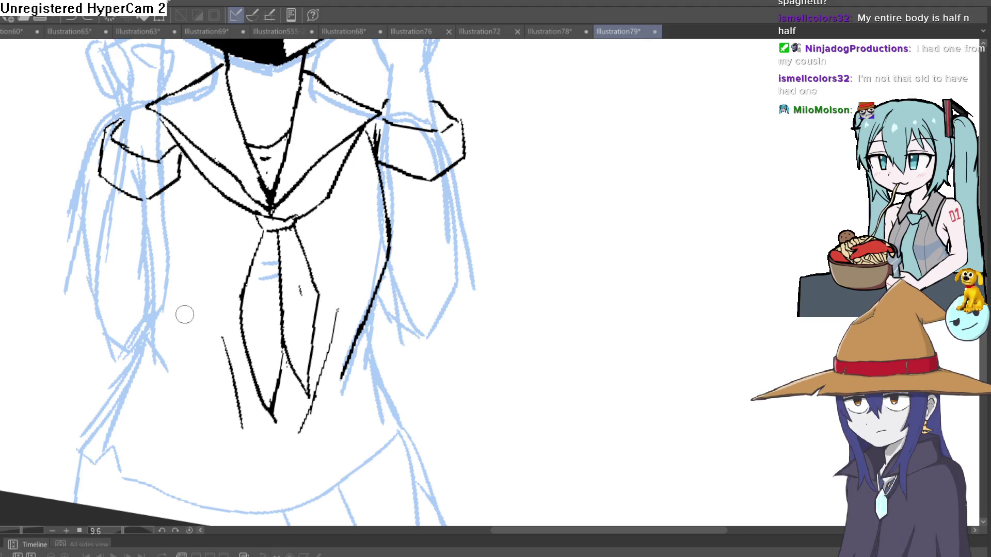
Ink the outline along the figure's left side and outer edge.
mouse_move(166, 194)
mouse_down()
mouse_move(169, 296)
mouse_move(124, 360)
mouse_move(106, 338)
mouse_move(118, 176)
mouse_up()
drag(103, 304, 85, 260)
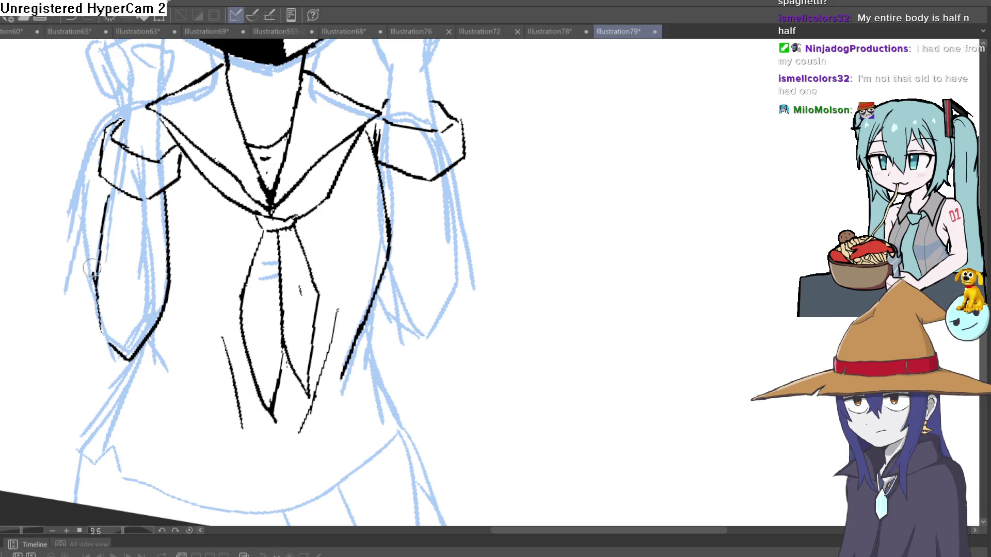
scroll(451, 220, down, 3)
scroll(452, 219, down, 2)
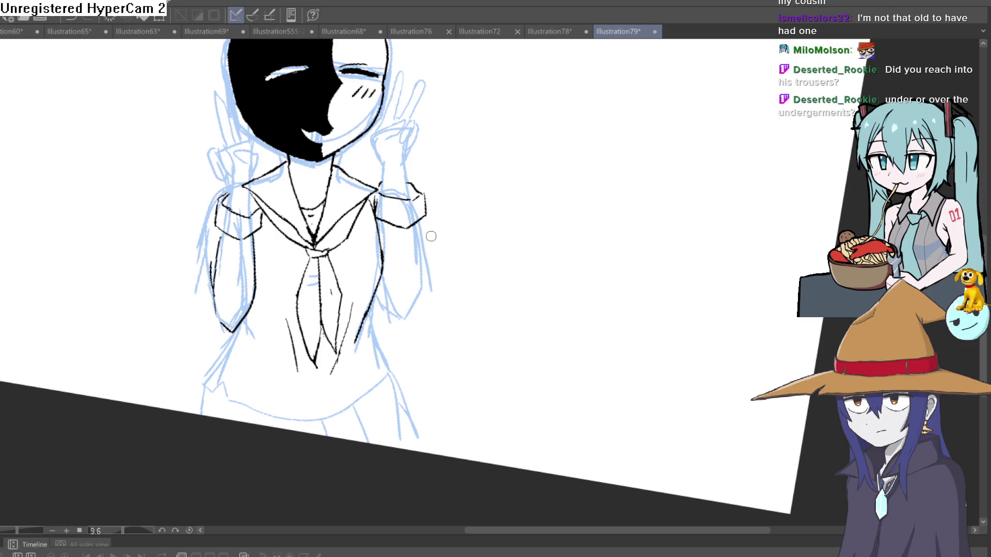
Outline the raised peace-sign hand, inking its fingertips, knuckles and middle fingertip.
scroll(431, 236, up, 3)
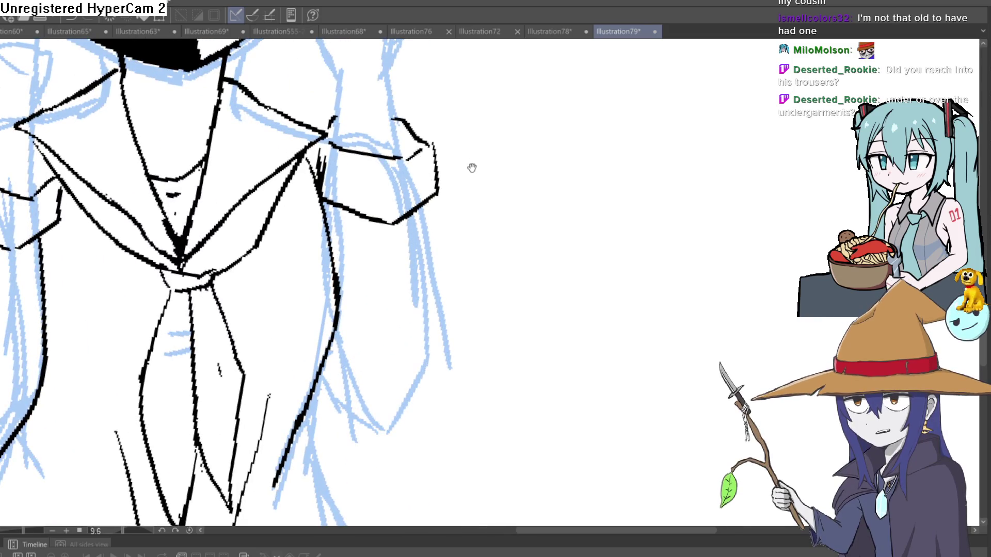
scroll(465, 216, up, 4)
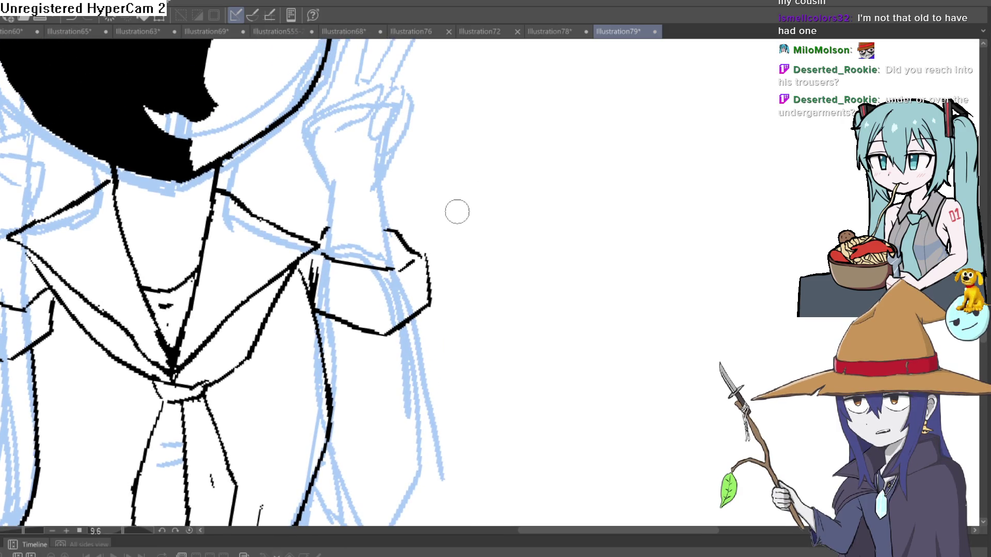
scroll(457, 243, down, 1)
scroll(398, 248, down, 1)
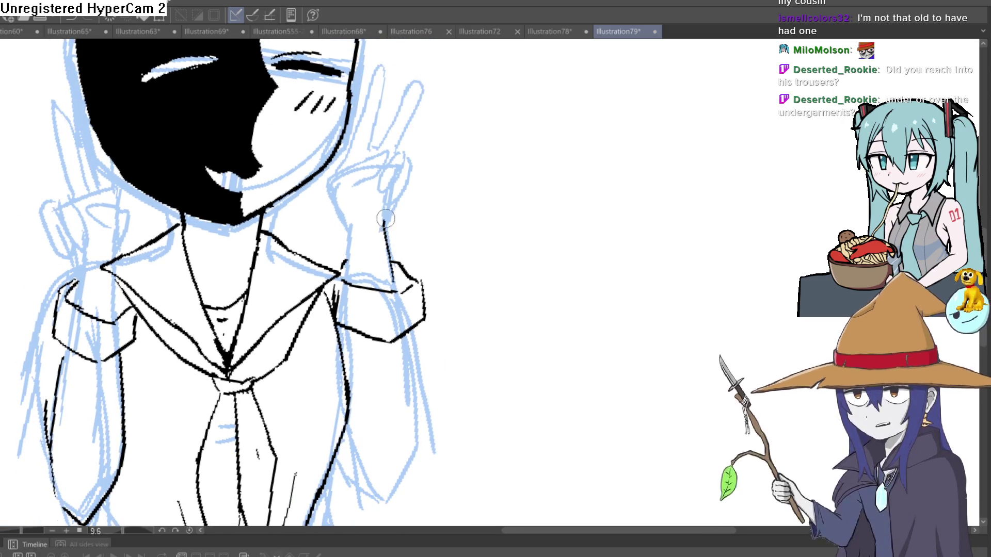
mouse_move(341, 209)
mouse_down()
mouse_move(328, 182)
mouse_move(364, 160)
mouse_move(386, 171)
mouse_up()
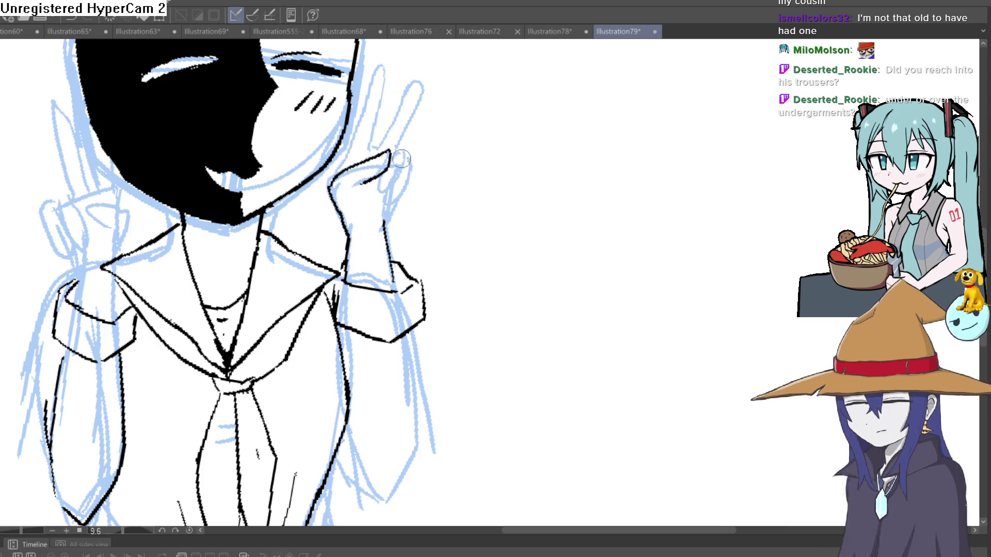
mouse_move(402, 163)
mouse_down()
mouse_move(380, 225)
mouse_move(368, 155)
mouse_move(391, 61)
mouse_move(395, 129)
mouse_move(381, 193)
mouse_move(441, 87)
mouse_move(417, 202)
mouse_up()
scroll(403, 177, up, 3)
mouse_move(446, 87)
mouse_down()
mouse_move(431, 189)
mouse_move(467, 91)
mouse_move(424, 107)
mouse_up()
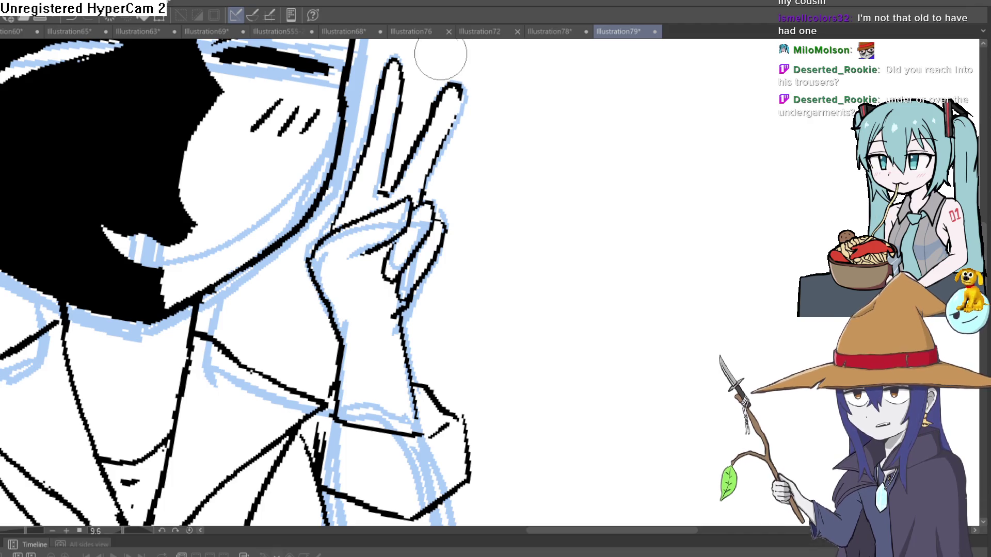
Ink the neck line under the chin, redrawing the overly long first stroke shorter.
scroll(482, 228, down, 3)
drag(482, 227, 495, 250)
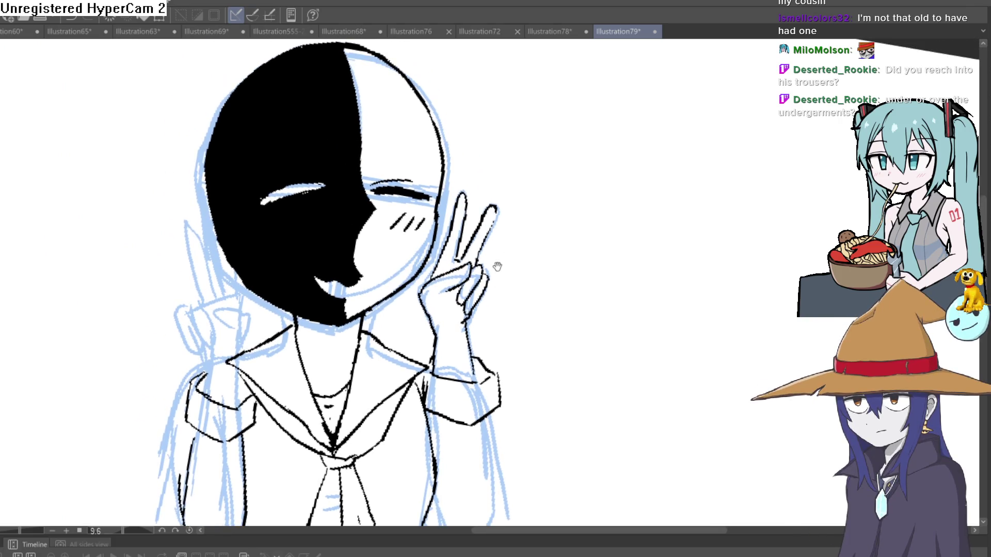
scroll(498, 261, up, 2)
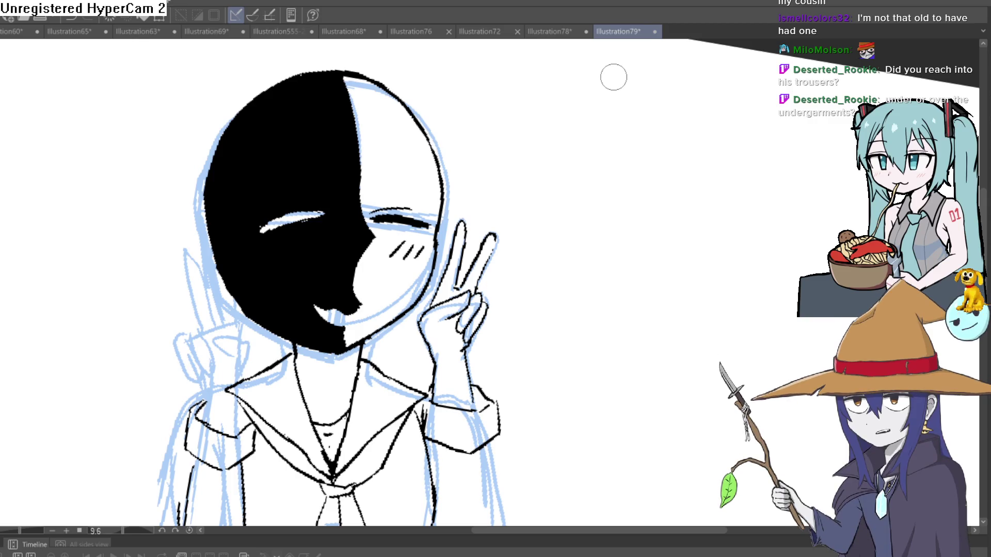
scroll(539, 227, down, 1)
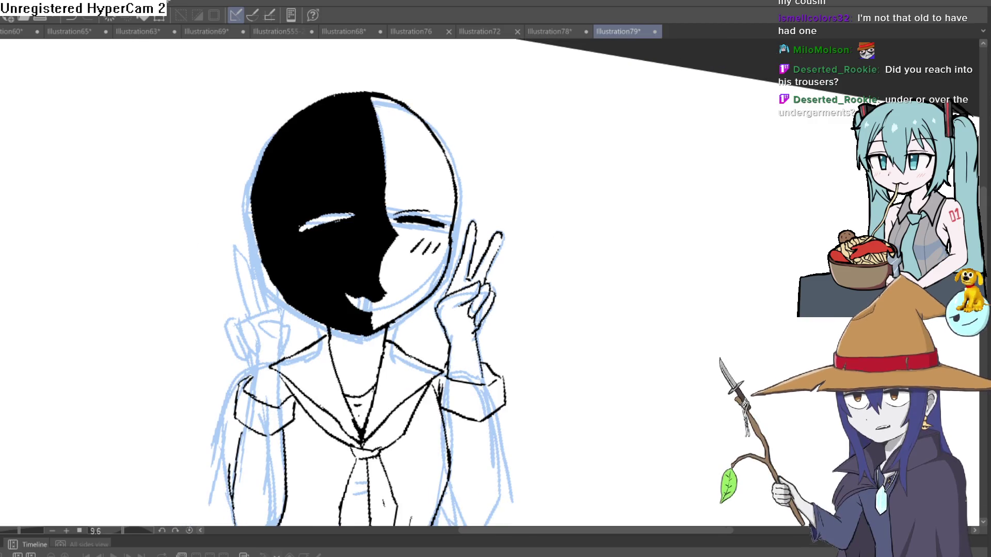
scroll(379, 345, up, 3)
mouse_move(372, 275)
mouse_down()
mouse_move(367, 385)
mouse_move(376, 413)
mouse_up()
key(ctrl+z)
drag(371, 279, 380, 424)
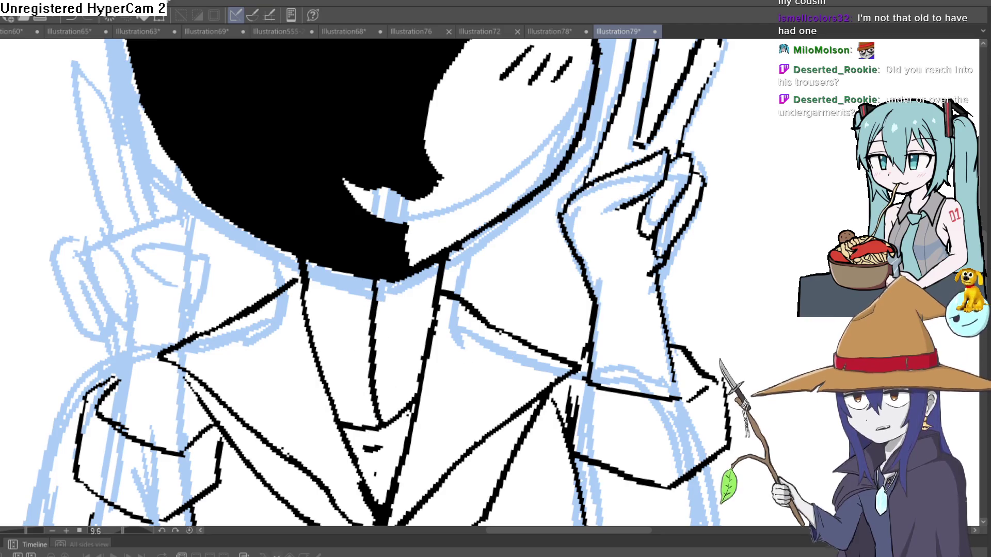
Fill the neck solid black and ink a sharp top corner on the collar.
key(ctrl+shift+h)
click(370, 330)
scroll(597, 389, down, 5)
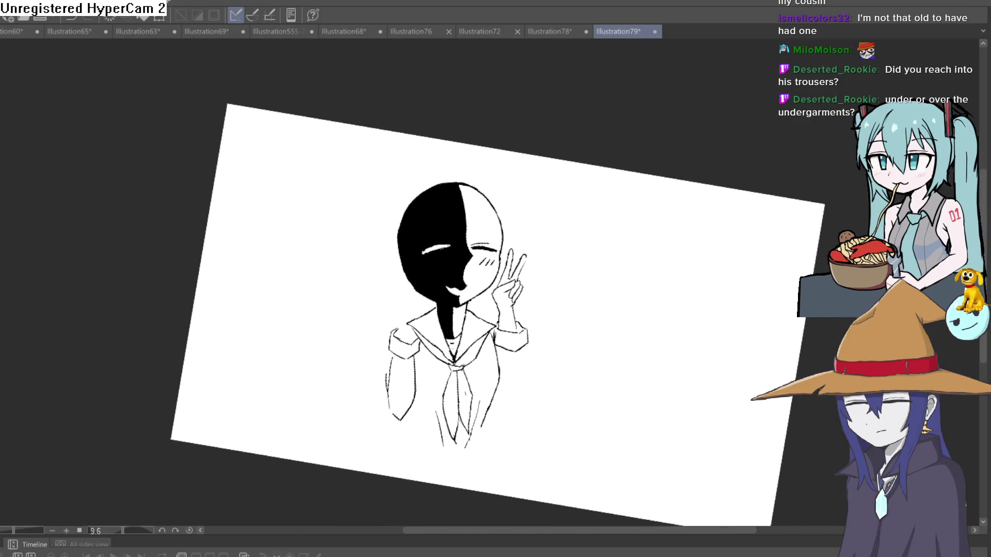
key(ctrl+shift+h)
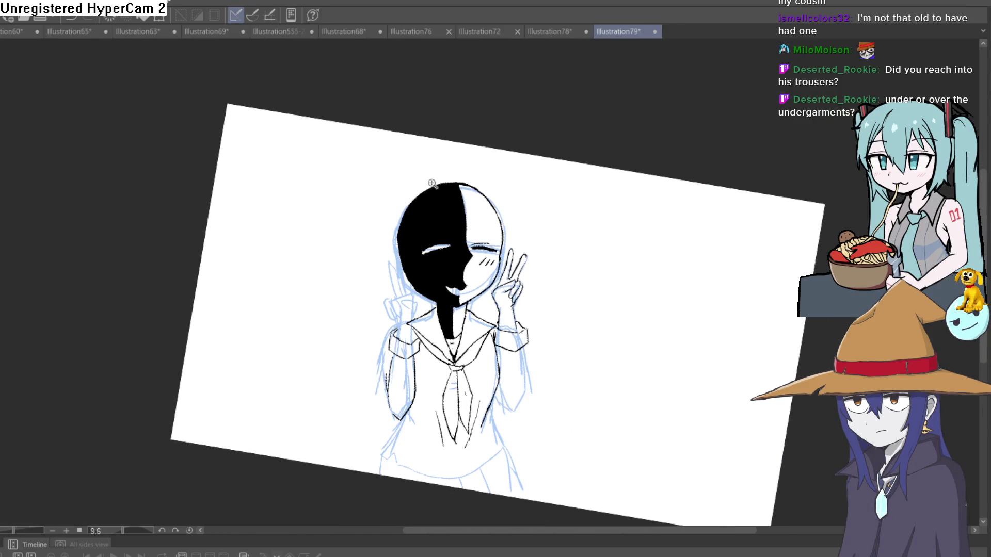
scroll(406, 320, up, 5)
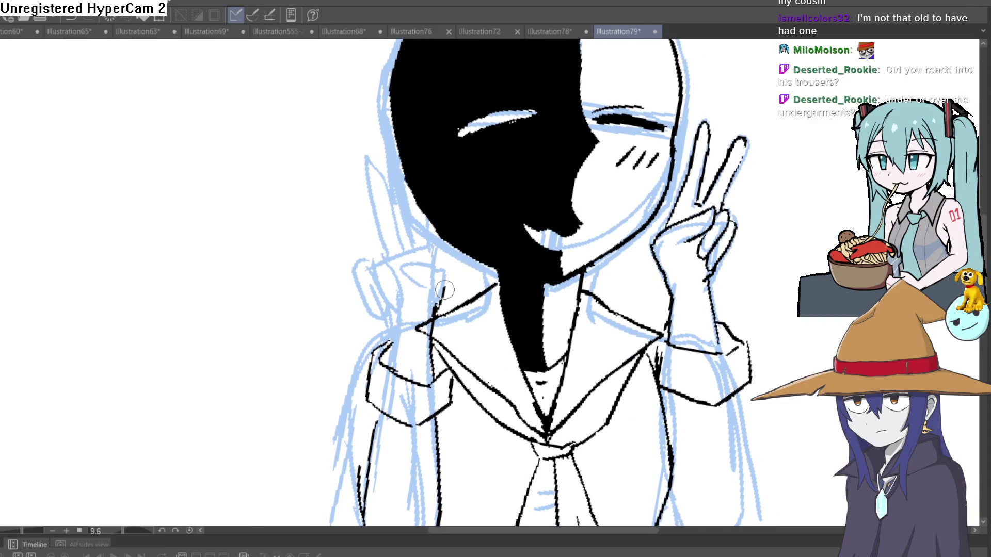
drag(444, 273, 370, 272)
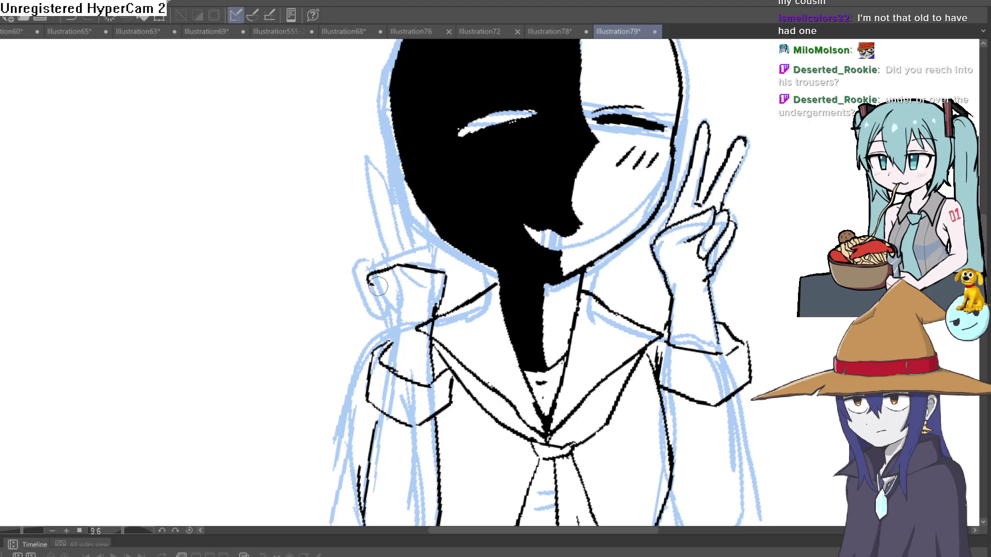
drag(442, 272, 440, 304)
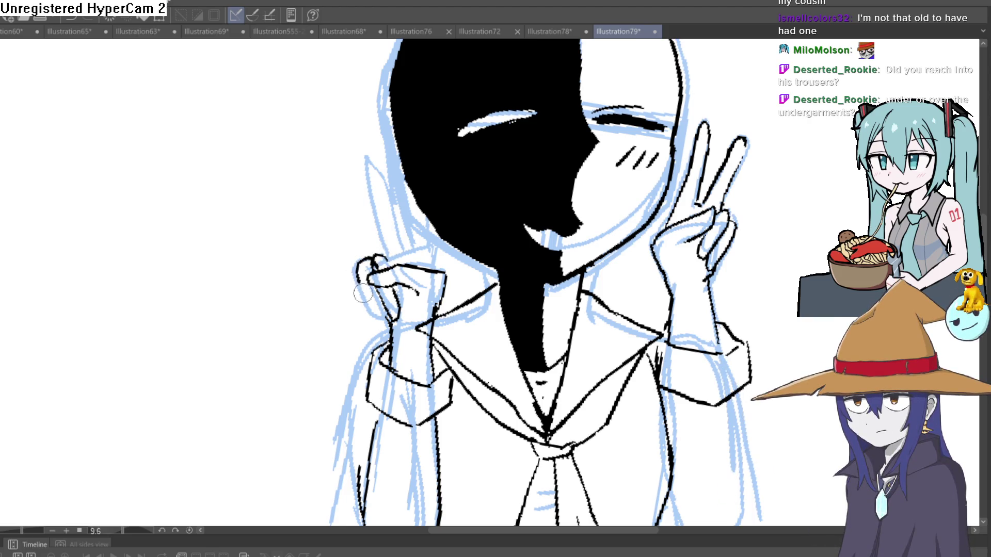
Ink the raised finger beside the face, removing the fingertip blob and excess ink.
scroll(460, 237, up, 2)
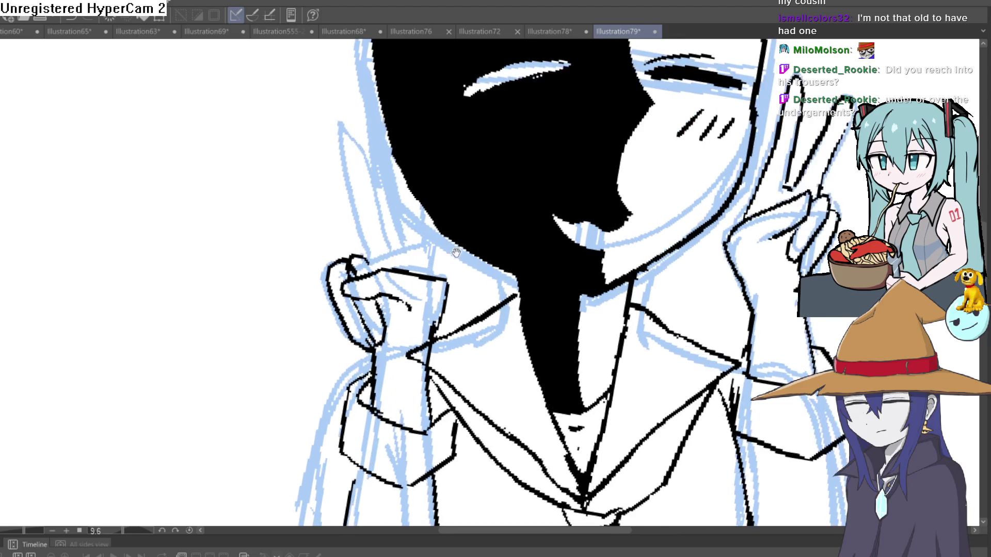
drag(419, 254, 401, 212)
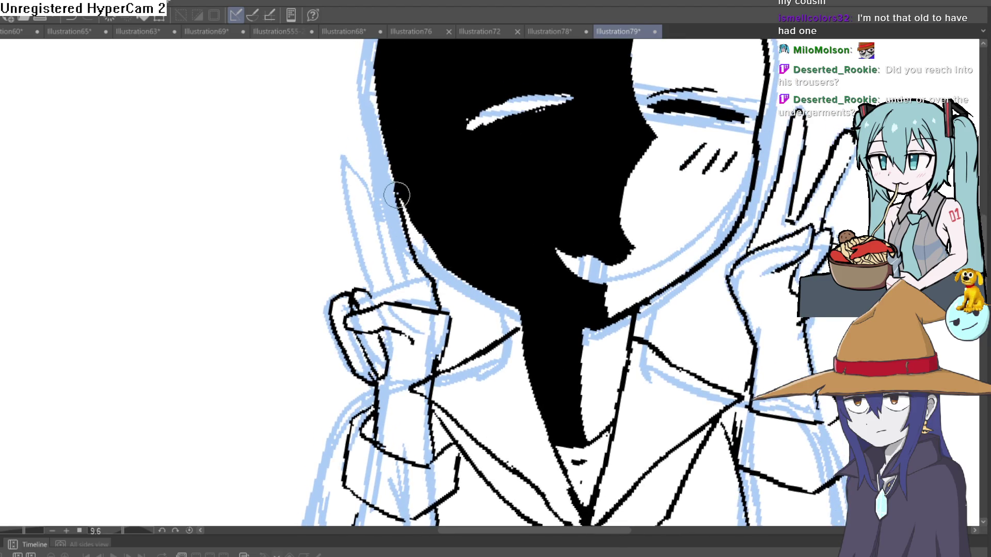
mouse_move(390, 164)
mouse_down()
mouse_move(395, 253)
mouse_move(371, 226)
mouse_move(365, 196)
mouse_move(368, 293)
mouse_up()
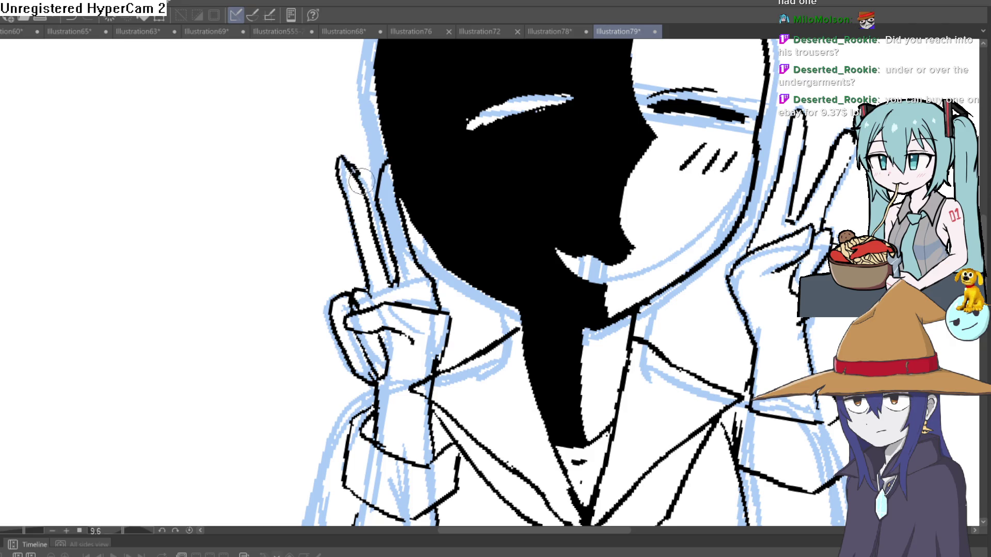
key(ctrl+z)
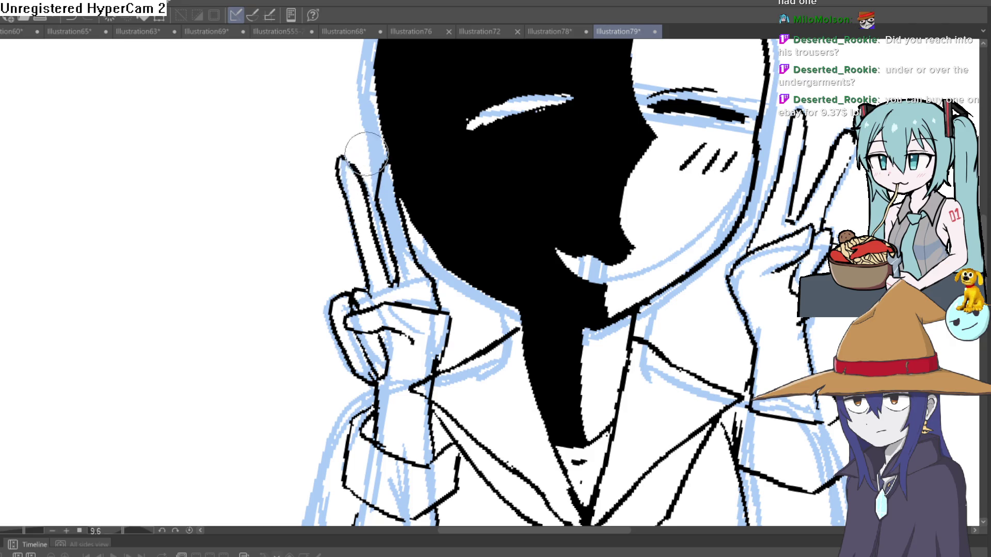
scroll(366, 152, down, 5)
scroll(501, 216, up, 5)
mouse_move(501, 217)
mouse_down()
mouse_move(460, 84)
mouse_move(452, 117)
mouse_up()
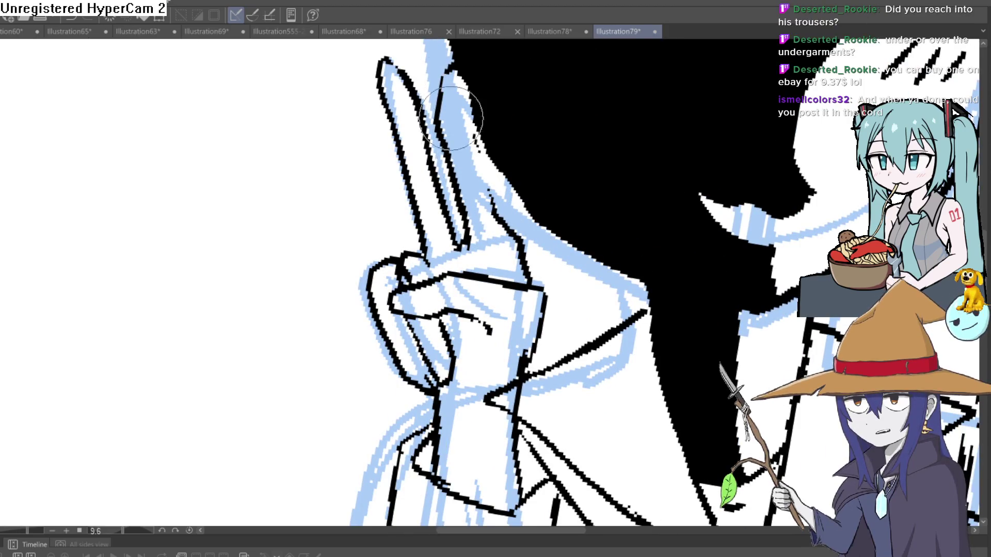
Ink the outline lines of the second hand.
scroll(451, 118, down, 4)
scroll(632, 227, up, 3)
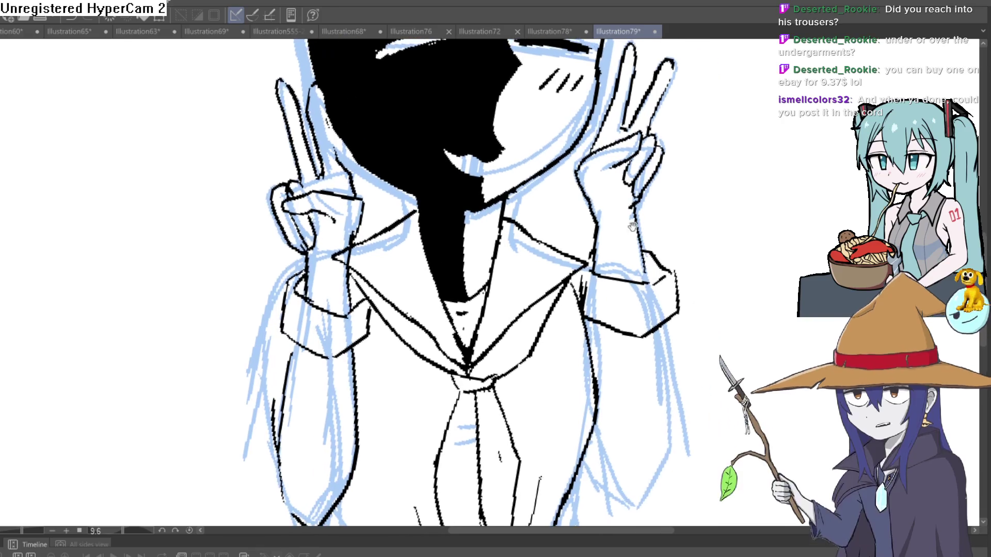
scroll(646, 227, down, 1)
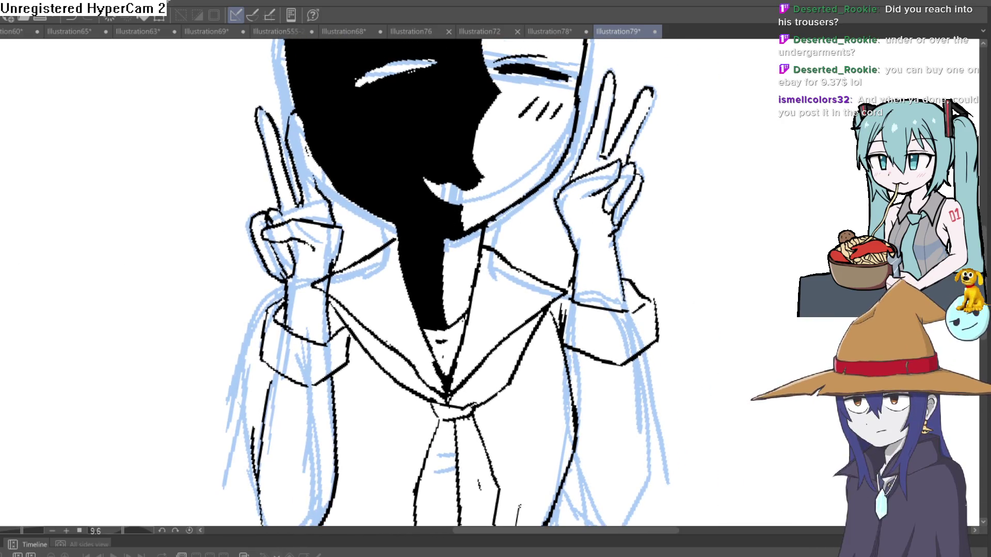
scroll(620, 201, up, 2)
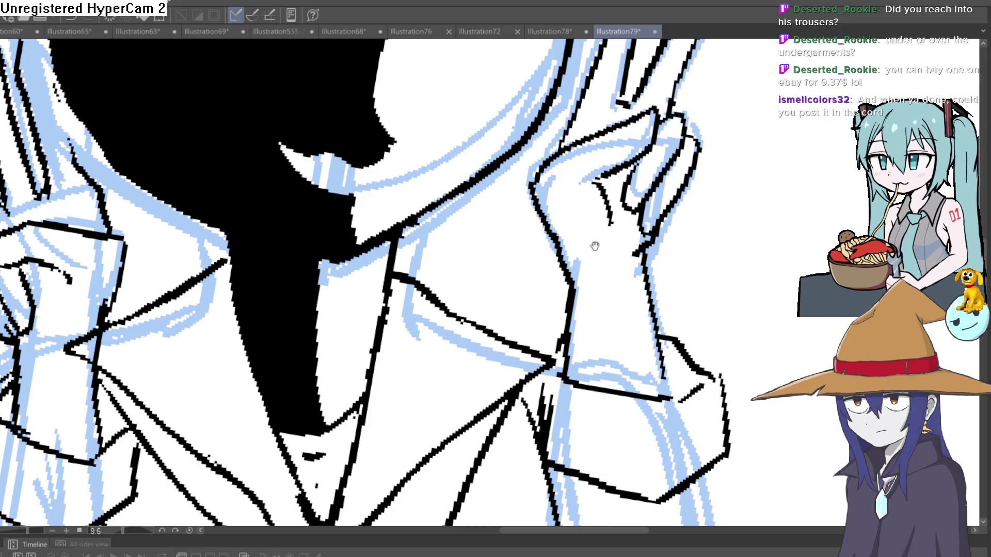
drag(595, 246, 621, 240)
drag(210, 248, 154, 382)
Undo a stray short diagonal stroke near the neck and collar.
key(ctrl+0)
mouse_move(472, 275)
mouse_down()
mouse_move(573, 270)
mouse_move(570, 228)
mouse_move(539, 213)
mouse_move(532, 228)
mouse_up()
mouse_move(368, 293)
mouse_down()
mouse_move(466, 294)
mouse_move(436, 283)
mouse_up()
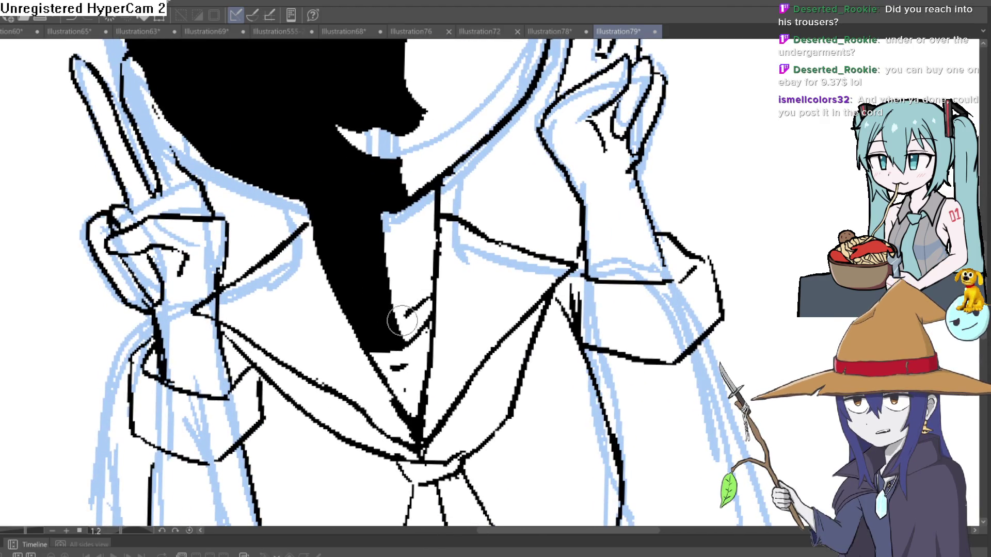
key(ctrl+z)
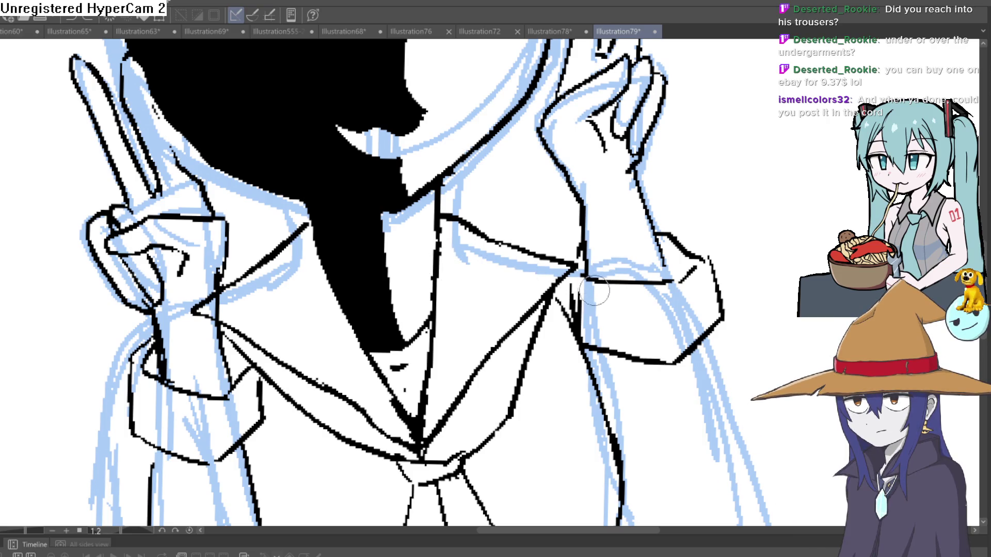
scroll(678, 304, down, 3)
scroll(652, 294, down, 3)
Close the gap in the bottom hem line and ink a long line down the right side.
drag(714, 342, 581, 243)
click(497, 325)
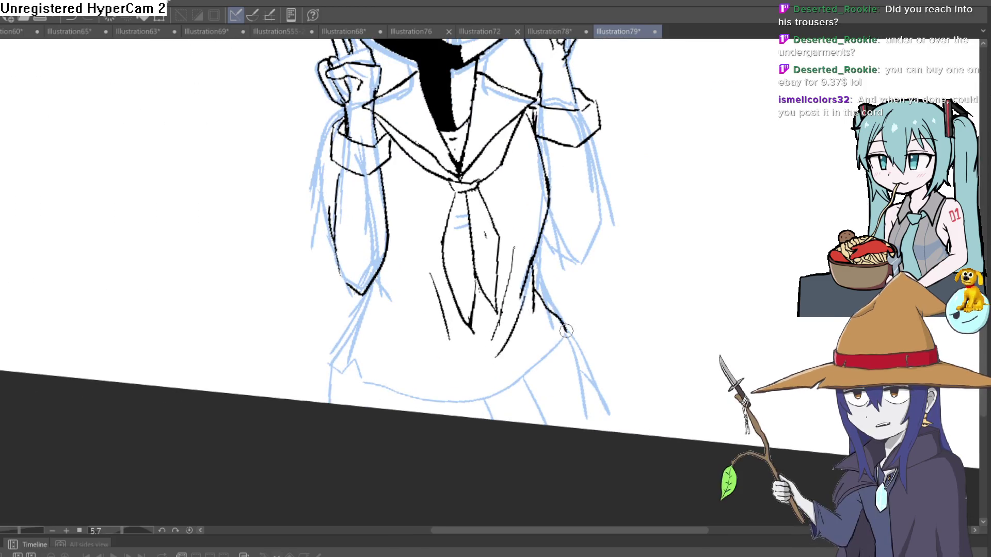
mouse_move(376, 290)
mouse_down()
mouse_move(381, 324)
mouse_move(331, 367)
mouse_move(351, 373)
mouse_up()
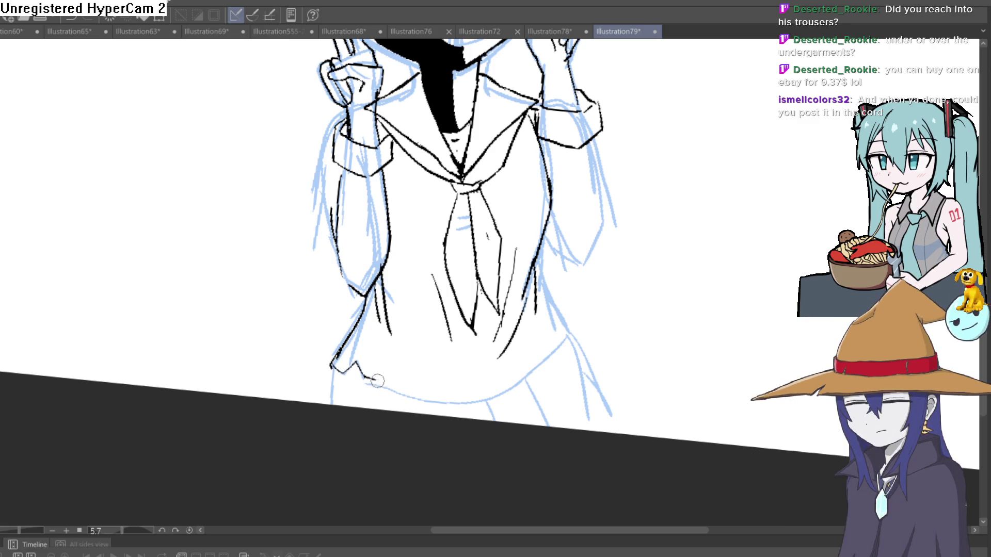
drag(593, 312, 552, 288)
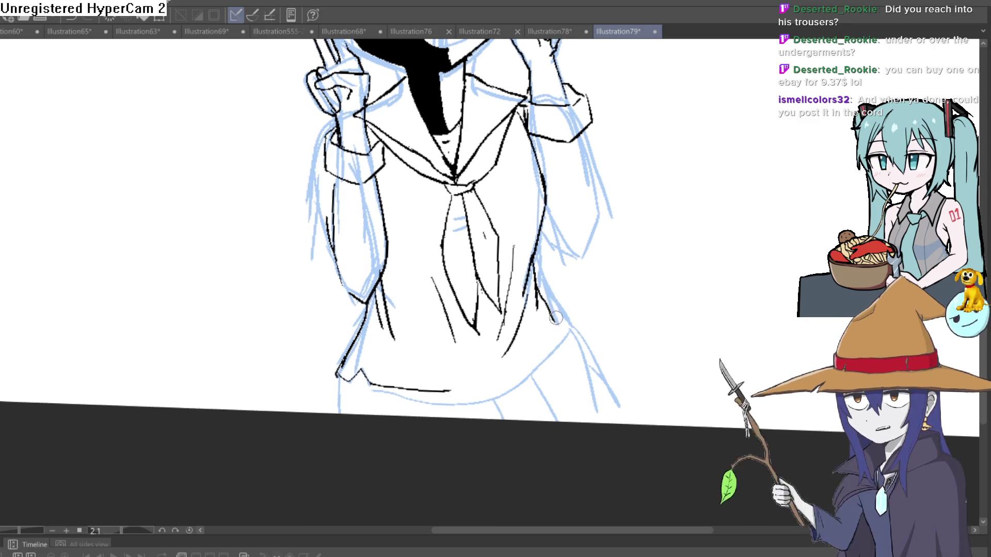
drag(461, 393, 443, 394)
drag(559, 332, 594, 422)
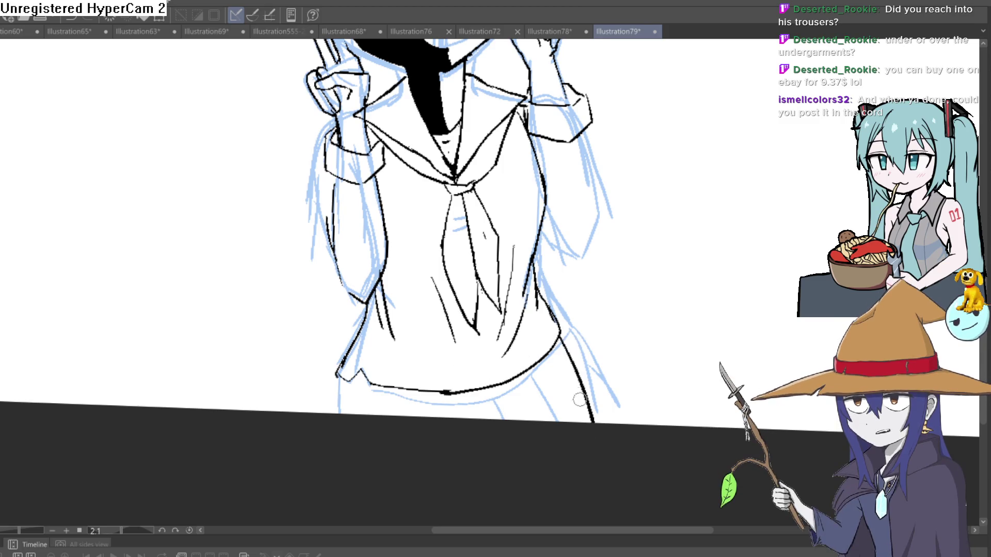
Ink the hair line below the sleeve and the edge along the arm and hair.
drag(564, 346, 533, 305)
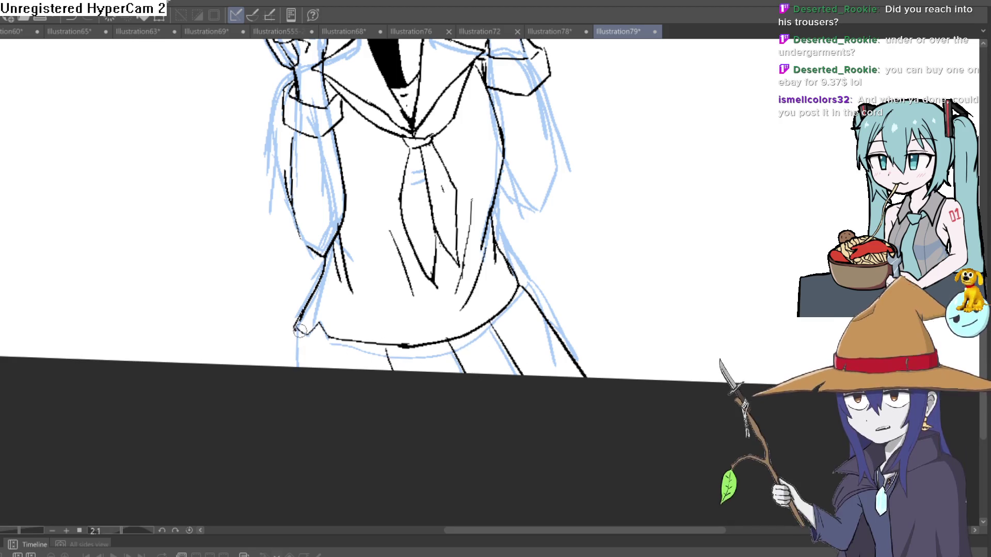
scroll(470, 339, down, 4)
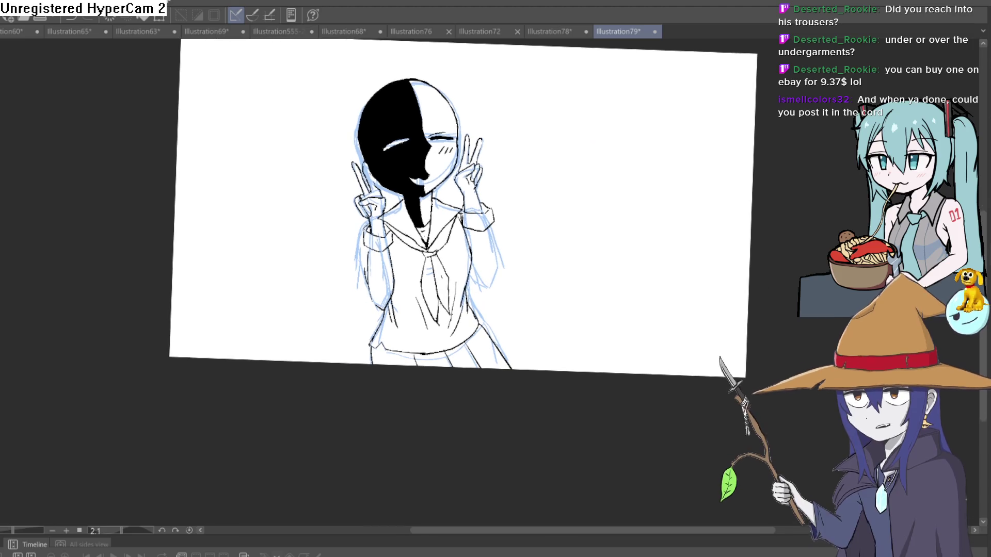
click(494, 258)
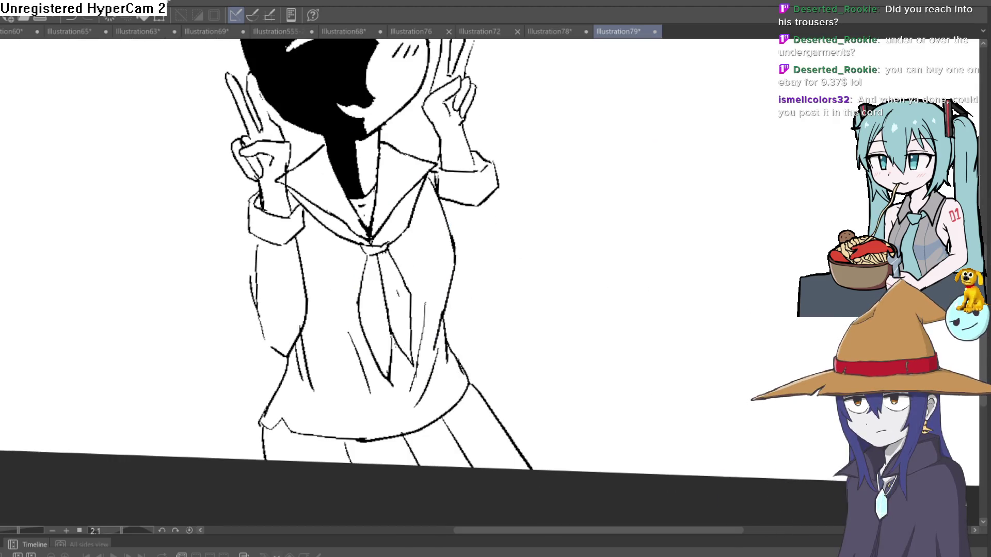
click(523, 221)
drag(484, 184, 515, 333)
mouse_move(478, 207)
mouse_down()
mouse_move(483, 291)
mouse_move(566, 221)
mouse_move(426, 288)
mouse_up()
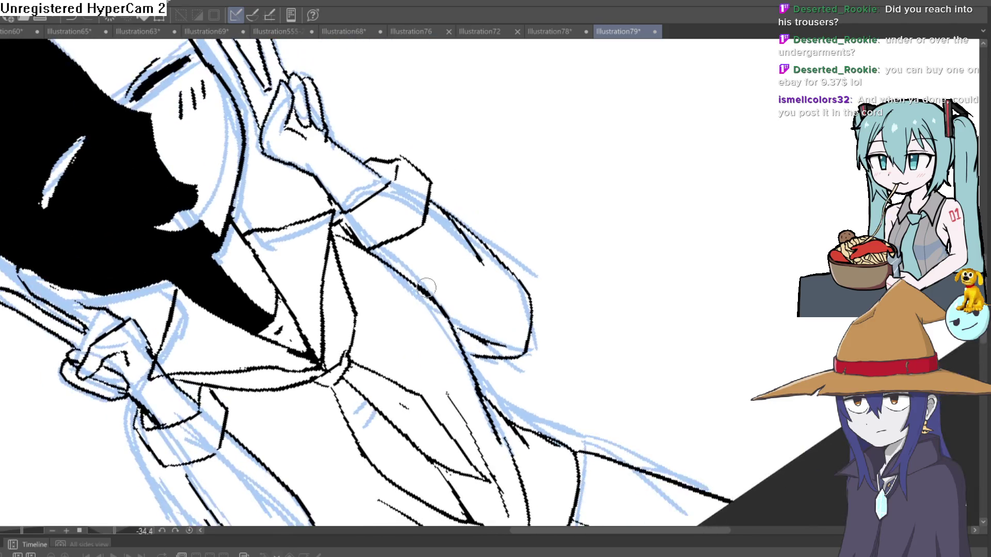
drag(388, 351, 416, 292)
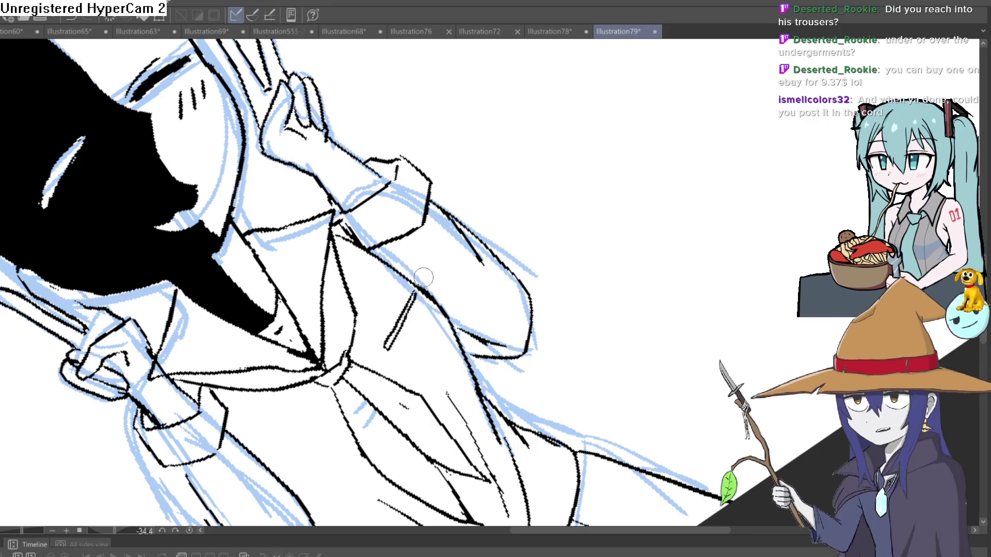
Remove a thick stroke on the tie's centre and ink the collar strip's left edge.
mouse_move(471, 277)
mouse_down()
mouse_move(540, 370)
mouse_move(571, 217)
mouse_move(559, 208)
mouse_up()
scroll(407, 289, up, 5)
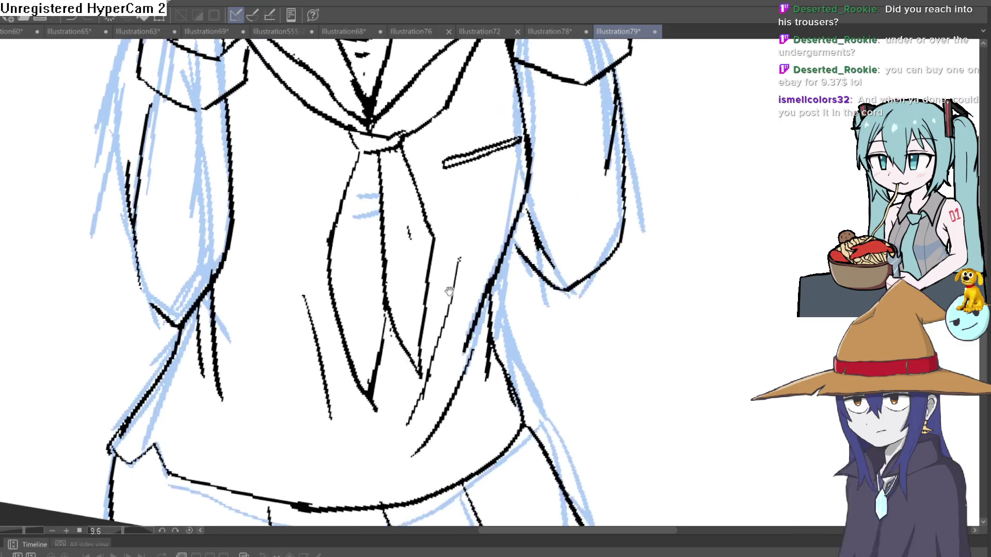
drag(371, 206, 384, 309)
drag(388, 342, 372, 207)
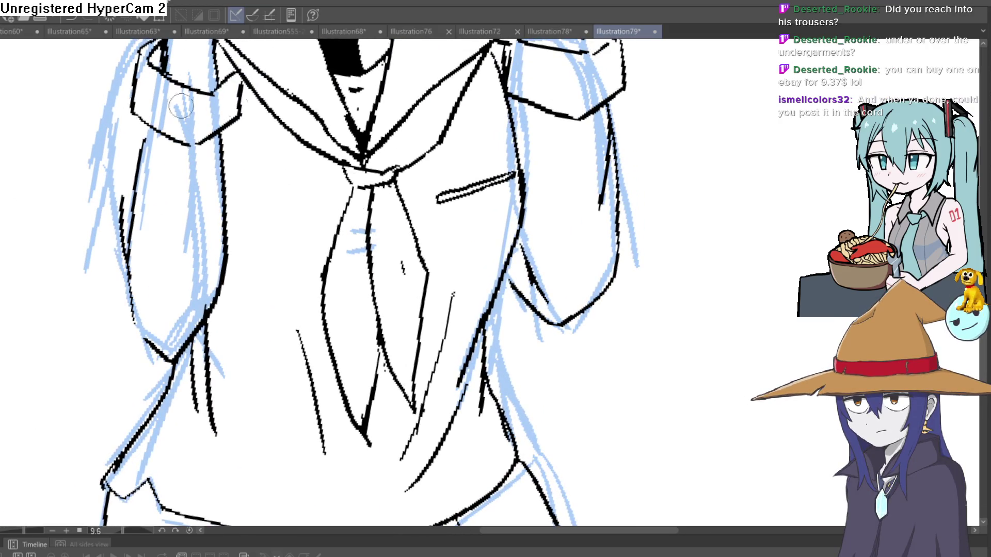
scroll(605, 308, up, 10)
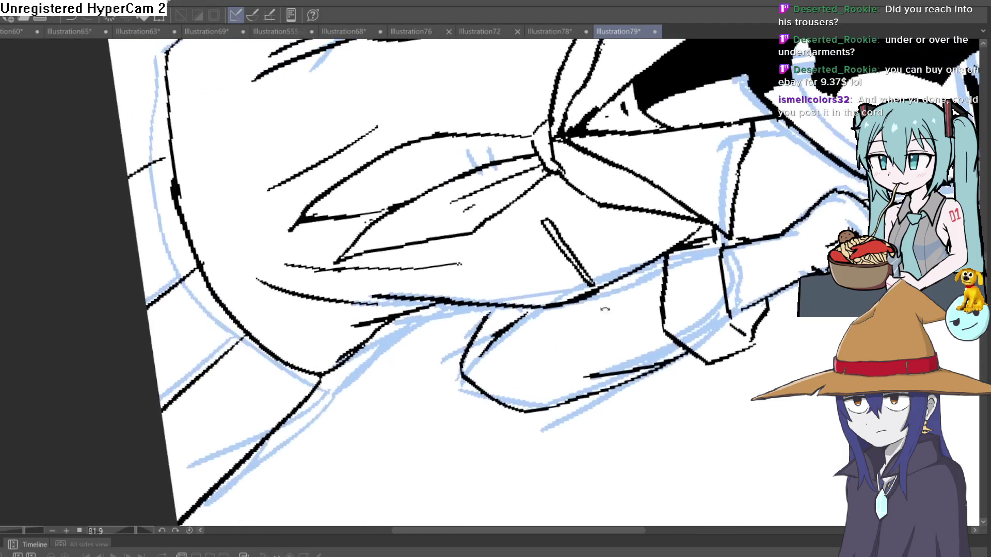
drag(605, 308, 564, 294)
mouse_move(493, 199)
mouse_down()
mouse_move(511, 124)
mouse_move(548, 68)
mouse_up()
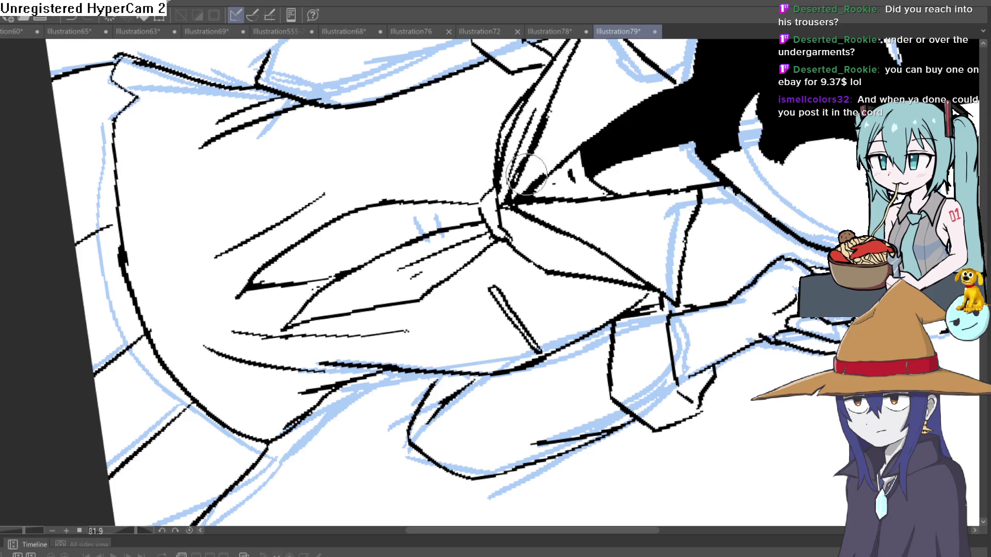
Ink the outline down the arm's left edge with a short stroke at its lower end.
scroll(421, 111, down, 4)
scroll(422, 111, down, 3)
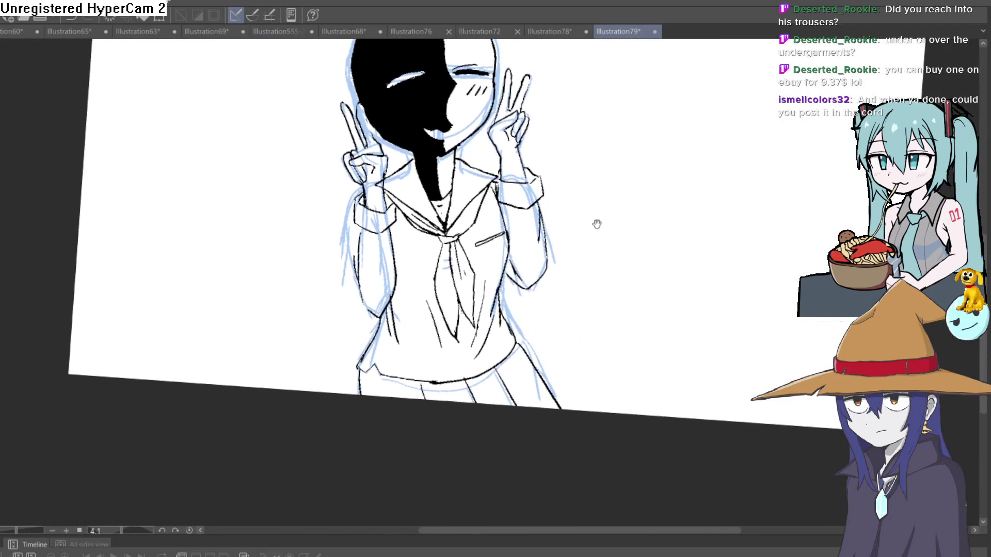
scroll(351, 259, up, 2)
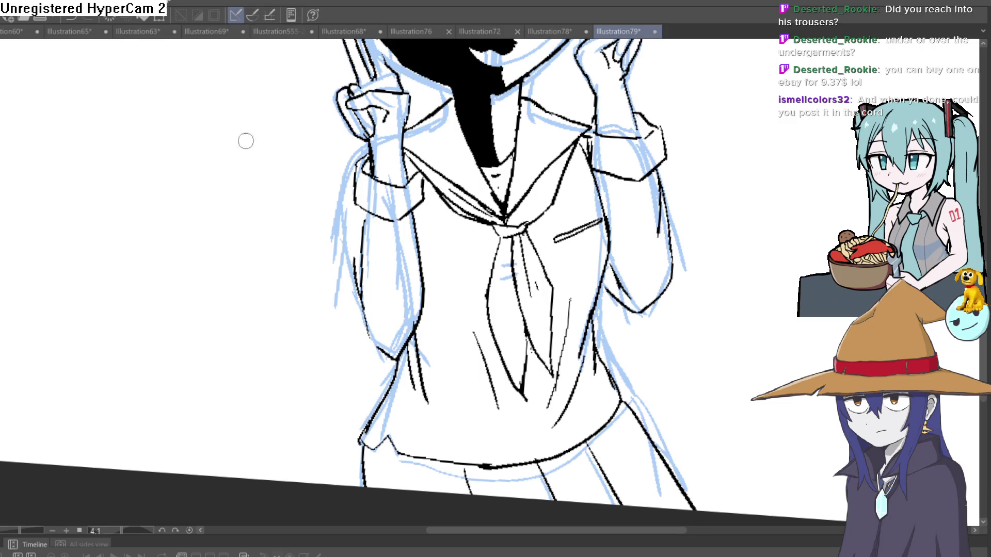
scroll(370, 191, up, 2)
drag(345, 140, 350, 333)
drag(341, 273, 351, 348)
Zoom out to show the collar and tie, and rotate the canvas view back to level.
mouse_move(460, 233)
mouse_down()
mouse_move(445, 248)
mouse_move(338, 214)
mouse_move(303, 222)
mouse_move(323, 282)
mouse_up()
scroll(441, 349, down, 1)
mouse_move(557, 289)
mouse_down()
mouse_move(441, 349)
mouse_move(529, 245)
mouse_up()
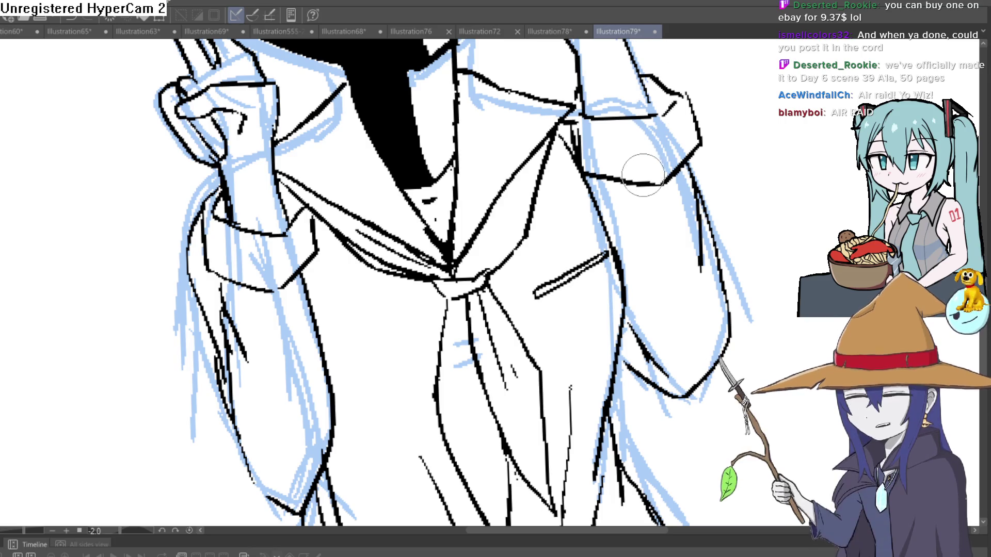
scroll(641, 172, down, 3)
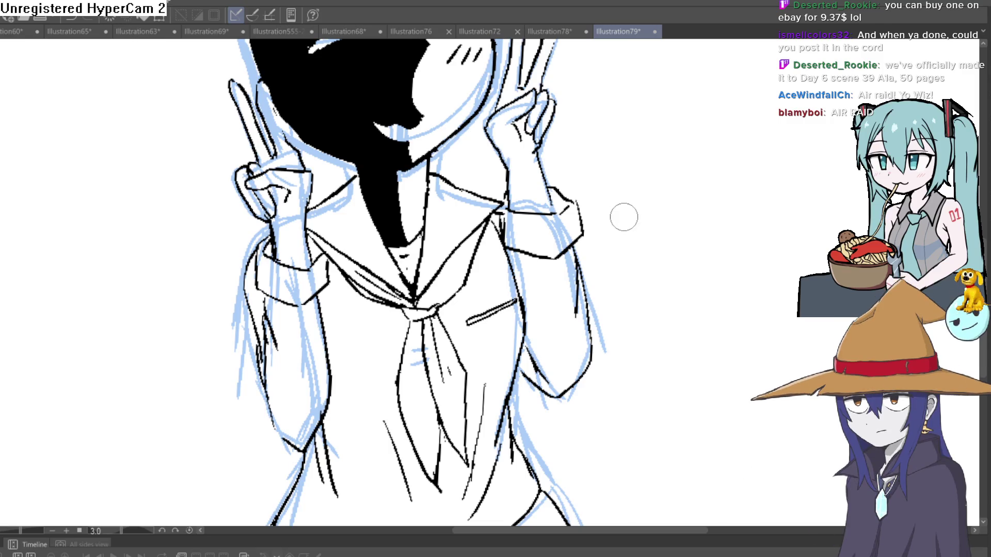
scroll(614, 198, down, 1)
mouse_move(620, 197)
mouse_down()
mouse_move(548, 250)
mouse_move(574, 237)
mouse_up()
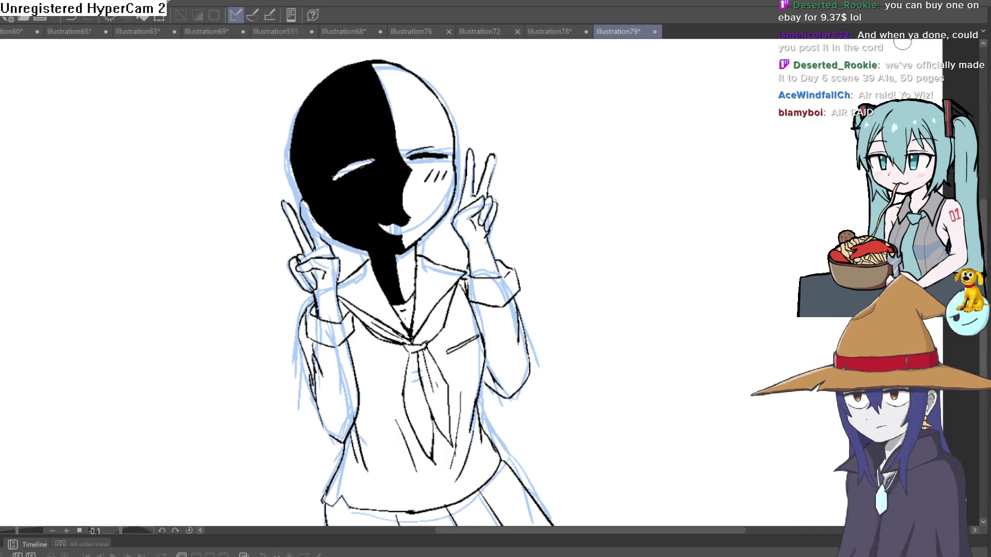
Hide the blue sketch layer and mirror the canvas horizontally to check the line art.
key(Delete)
key(h)
key(h)
key(h)
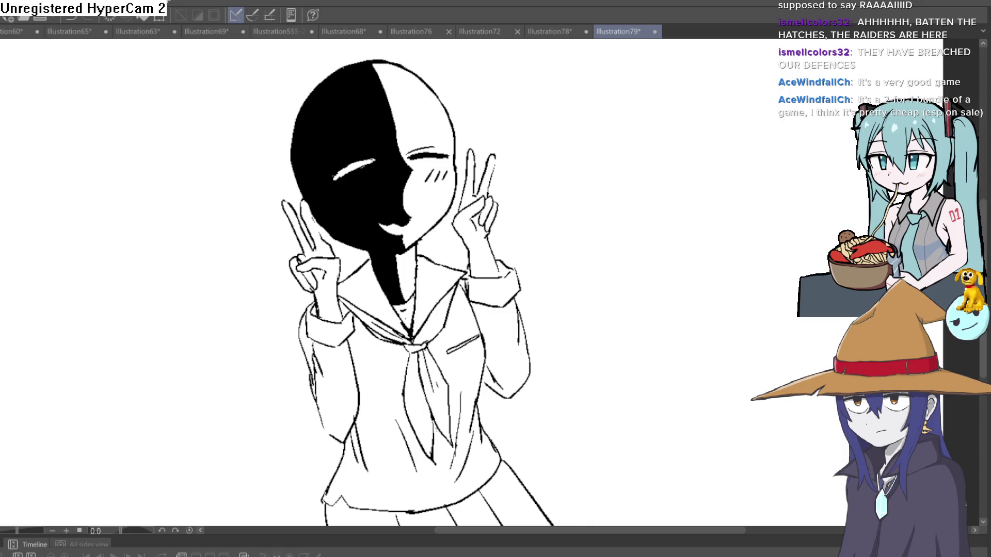
Erase the old finger lines on the left hand and redraw them.
scroll(340, 282, up, 5)
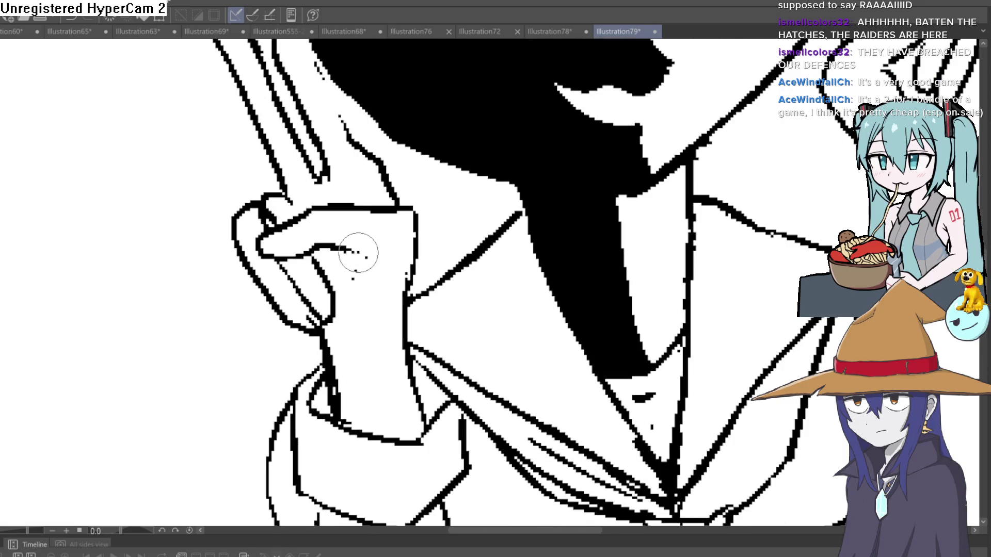
mouse_move(285, 258)
mouse_down()
mouse_move(266, 227)
mouse_move(326, 209)
mouse_move(398, 209)
mouse_move(414, 243)
mouse_move(400, 294)
mouse_move(316, 259)
mouse_move(323, 326)
mouse_move(287, 283)
mouse_move(317, 329)
mouse_move(303, 239)
mouse_move(269, 217)
mouse_move(291, 193)
mouse_up()
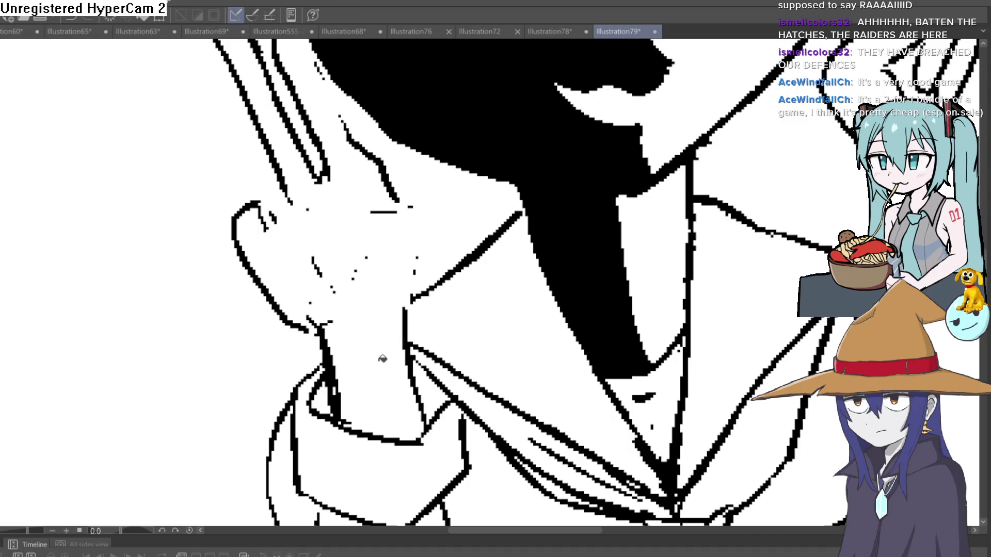
drag(287, 195, 267, 226)
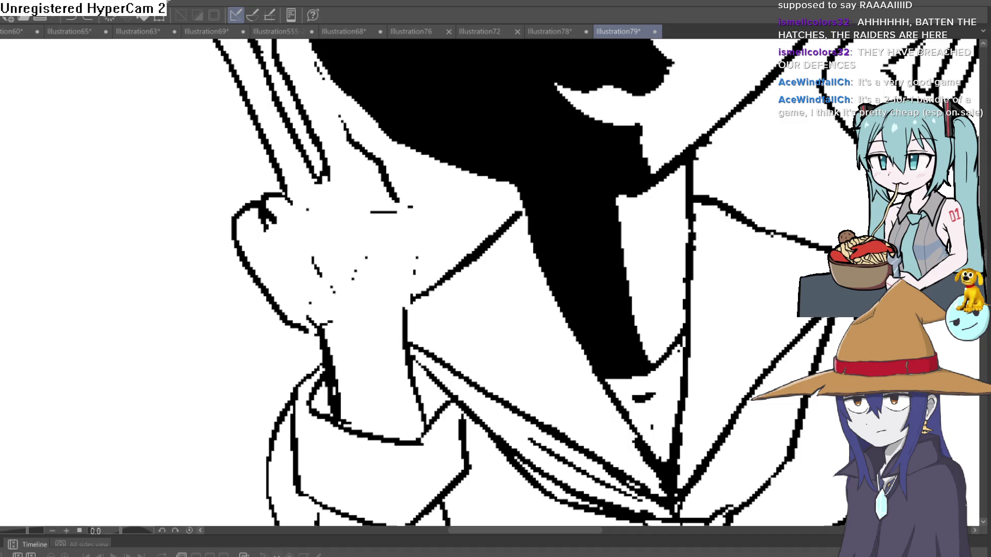
Fill the hand, its fingers and the strip beside it with black.
click(393, 392)
click(301, 288)
click(254, 235)
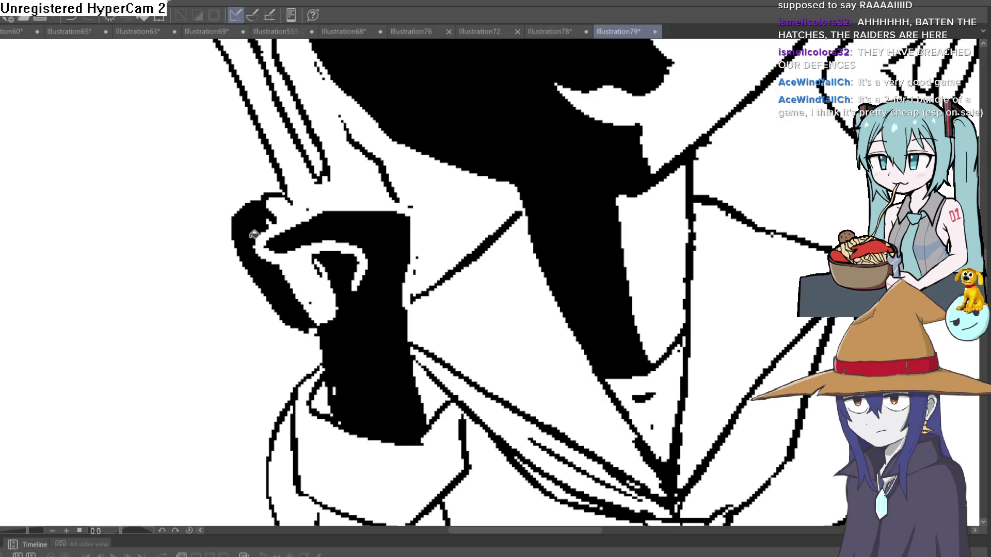
click(287, 209)
click(343, 168)
click(264, 88)
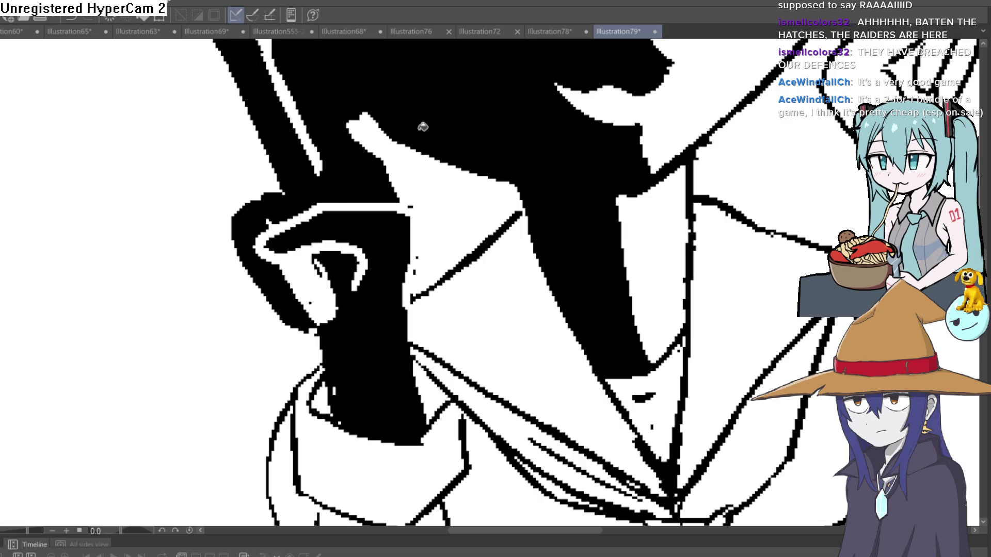
scroll(422, 126, down, 5)
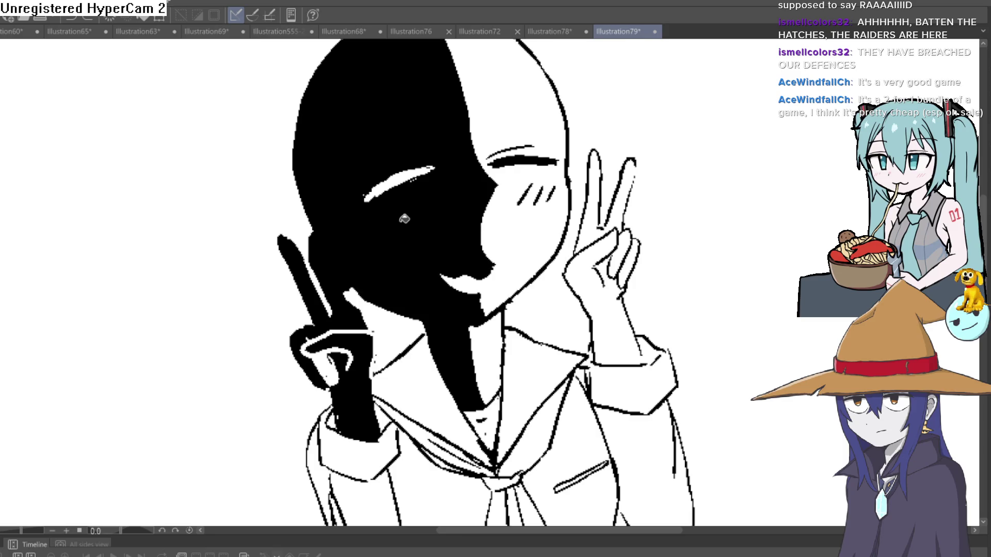
Paint black over the leftover gaps in the hand with the inking brush.
key(b)
scroll(341, 287, up, 3)
drag(356, 288, 343, 309)
scroll(343, 310, down, 5)
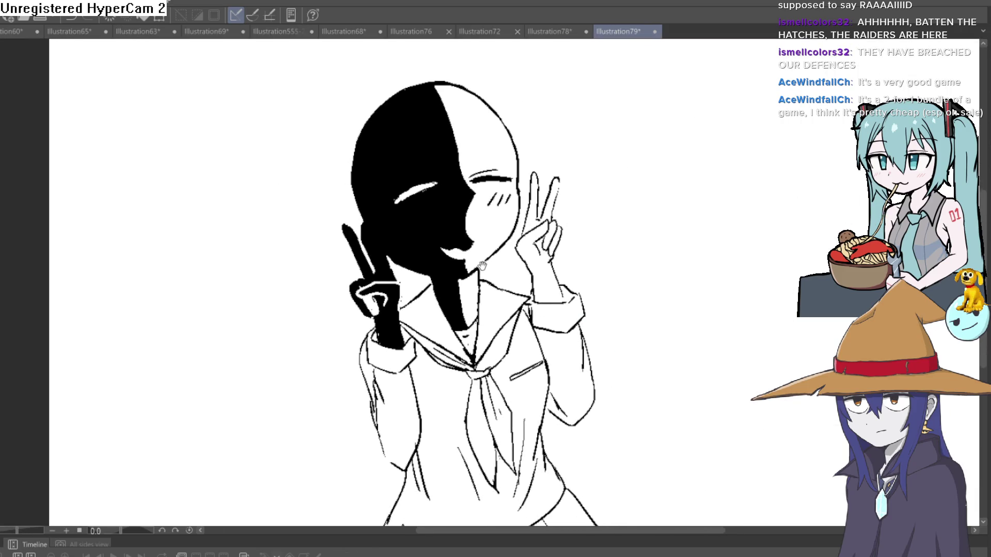
scroll(375, 305, up, 3)
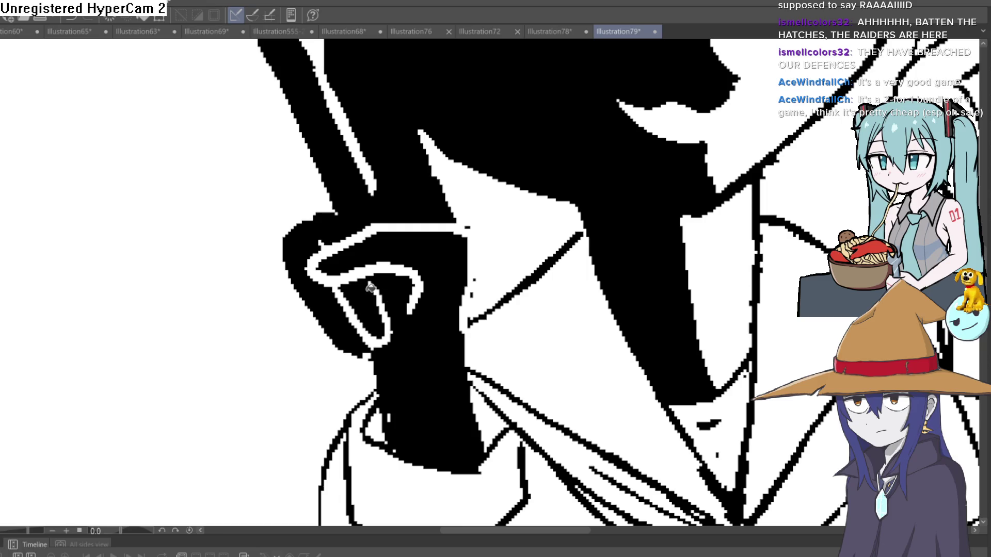
scroll(504, 293, down, 4)
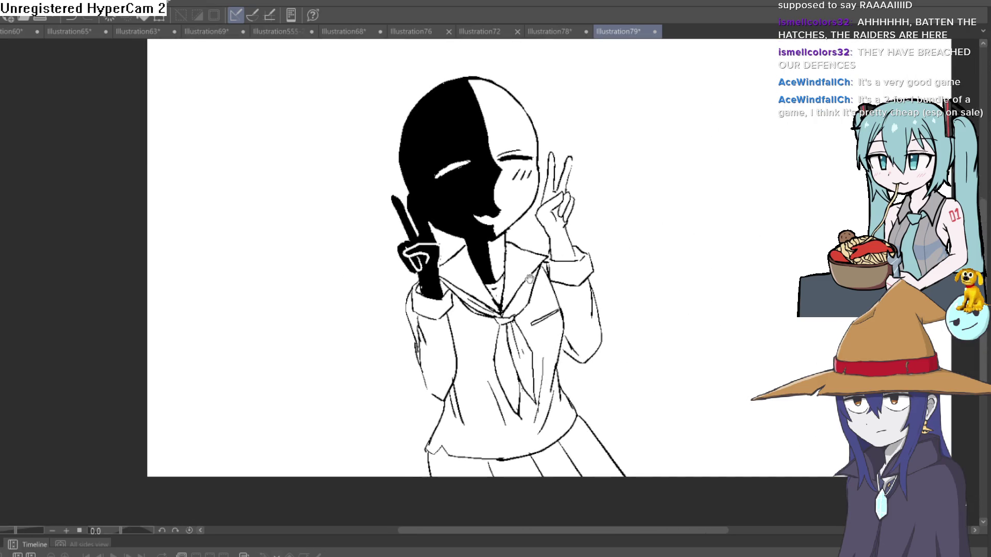
scroll(469, 211, up, 5)
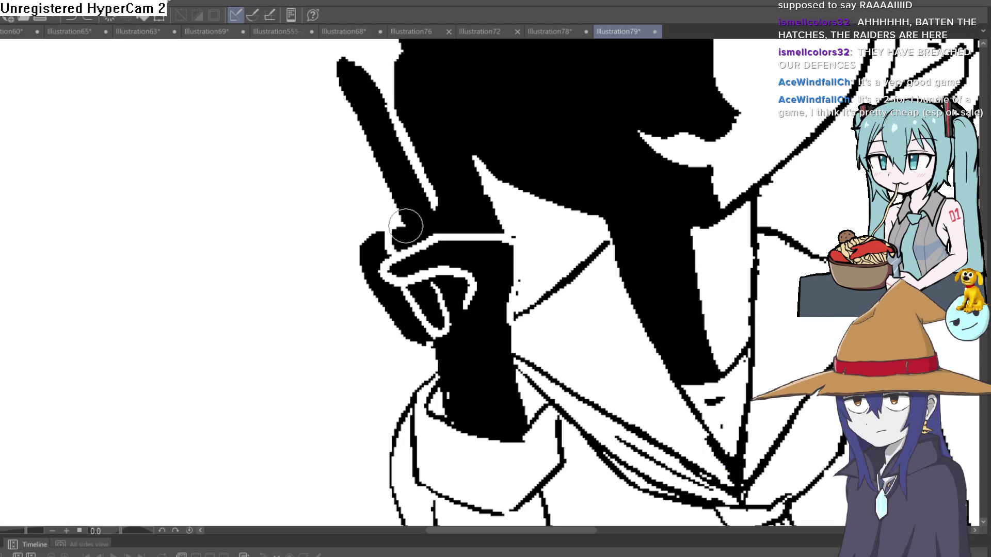
scroll(503, 240, down, 3)
scroll(504, 240, up, 3)
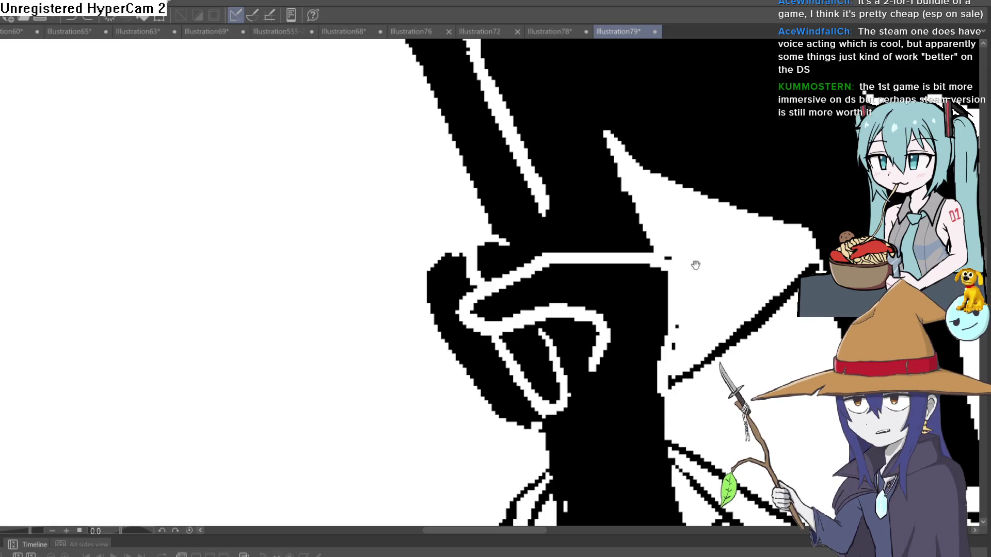
Tilt the view onto the head and redraw its top outline slightly lower.
drag(695, 265, 482, 235)
scroll(560, 228, down, 2)
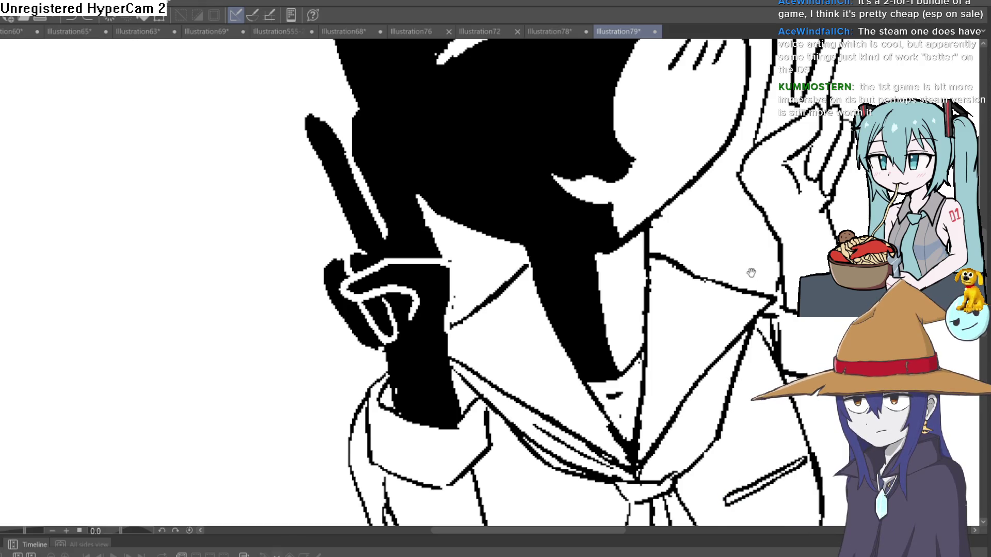
scroll(759, 281, down, 5)
drag(760, 282, 599, 357)
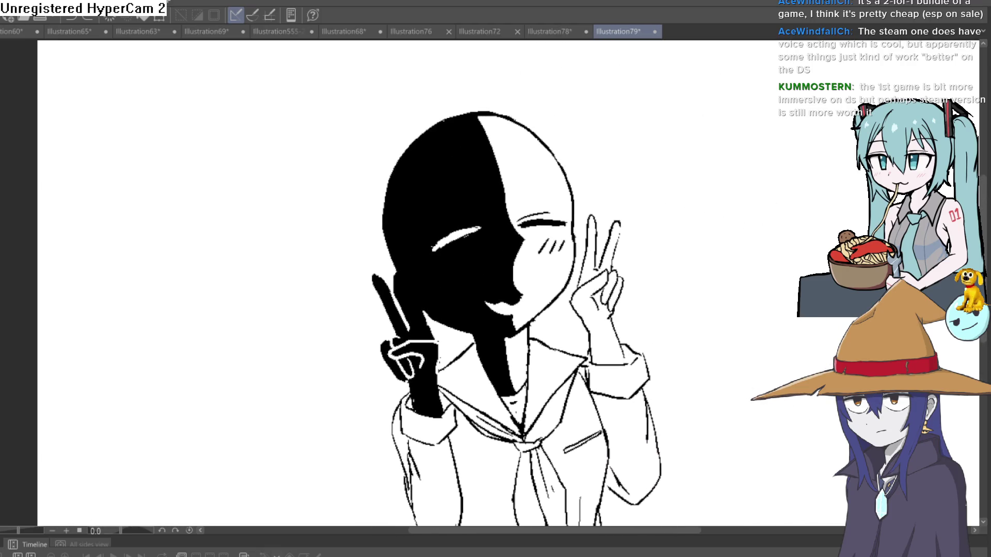
drag(571, 205, 604, 188)
scroll(586, 227, up, 4)
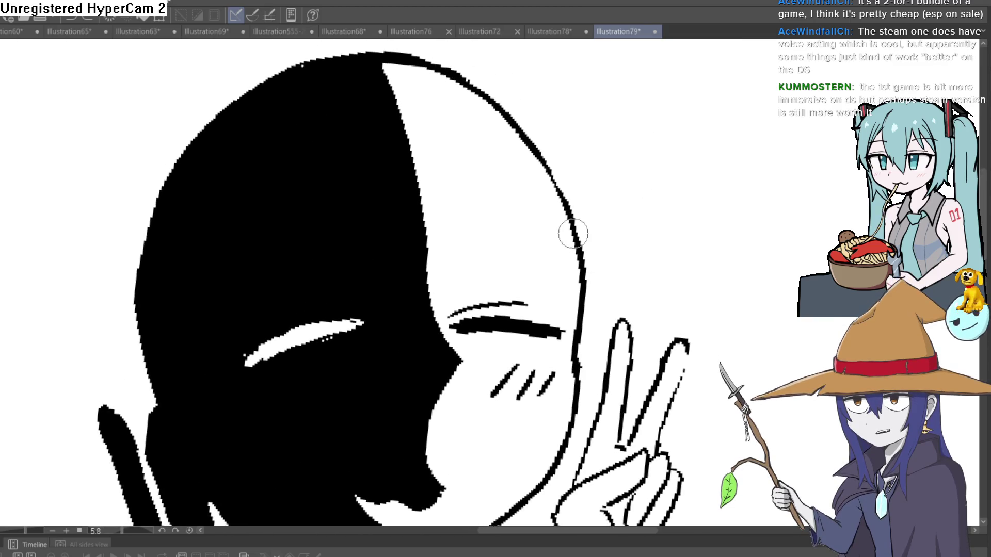
mouse_move(365, 55)
mouse_down()
mouse_move(460, 67)
mouse_move(500, 96)
mouse_up()
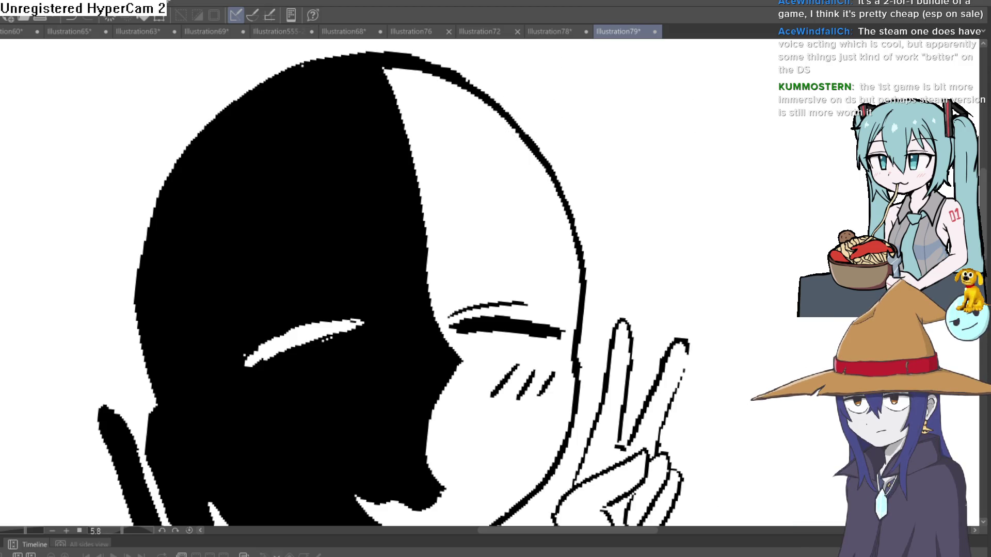
mouse_move(475, 82)
mouse_down()
mouse_move(387, 56)
mouse_move(398, 41)
mouse_move(264, 81)
mouse_move(244, 100)
mouse_move(154, 209)
mouse_move(131, 281)
mouse_move(146, 371)
mouse_move(164, 398)
mouse_up()
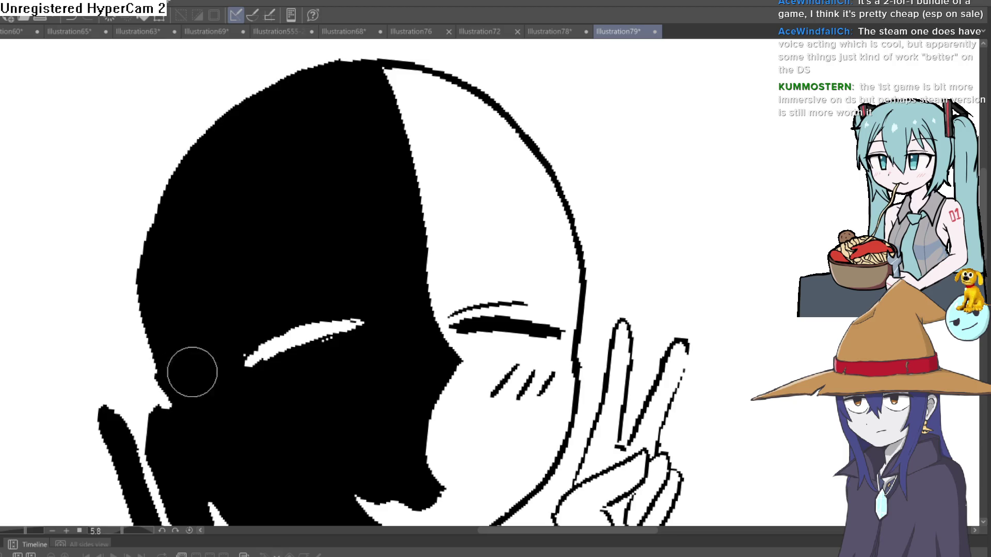
Rotate the canvas view back to level and zoom out over the finished figure.
scroll(192, 372, down, 5)
scroll(234, 332, up, 5)
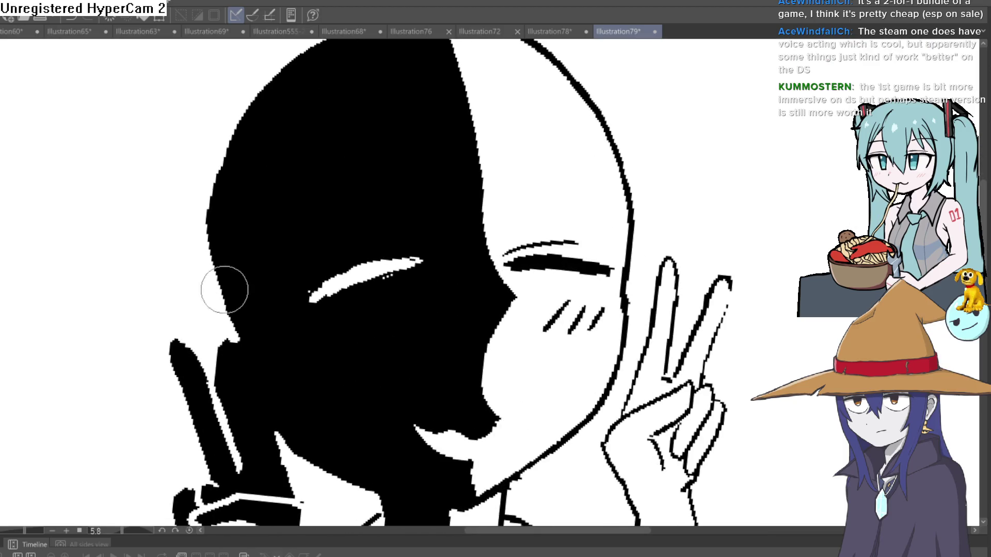
scroll(362, 119, down, 5)
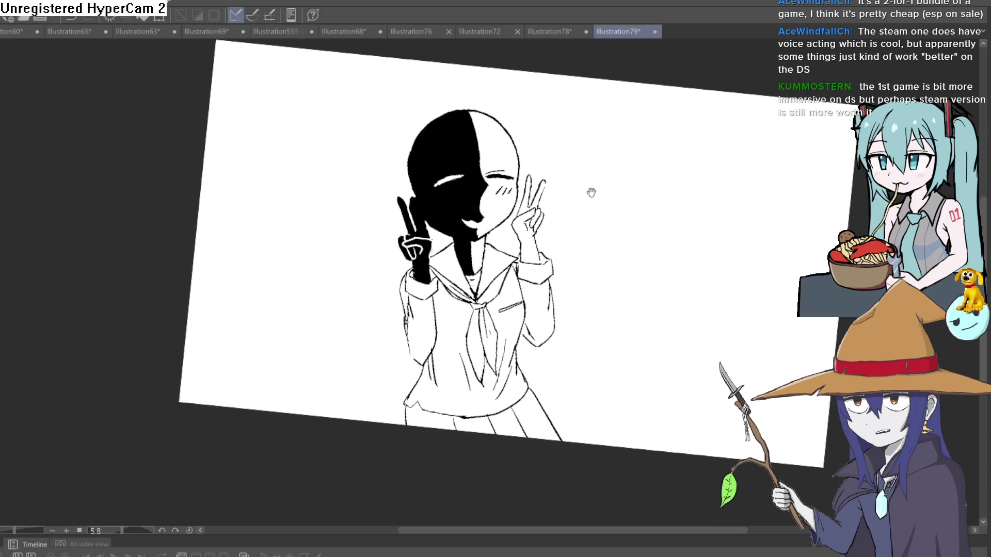
mouse_move(586, 190)
mouse_down()
mouse_move(573, 185)
mouse_move(577, 196)
mouse_move(549, 214)
mouse_up()
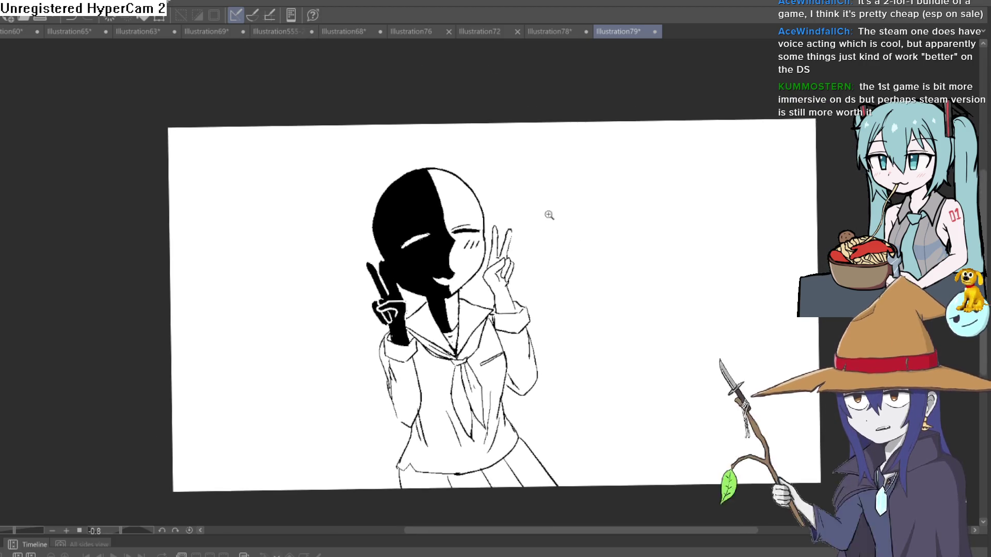
scroll(571, 212, up, 3)
scroll(553, 214, down, 2)
scroll(611, 223, up, 1)
mouse_move(611, 222)
mouse_down()
mouse_move(573, 204)
mouse_move(573, 254)
mouse_move(578, 229)
mouse_up()
scroll(573, 204, down, 3)
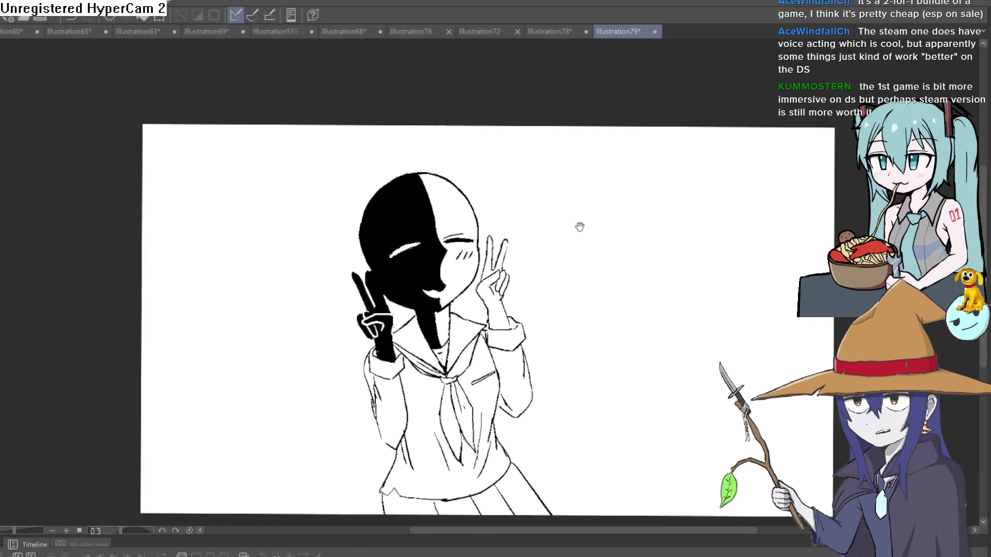